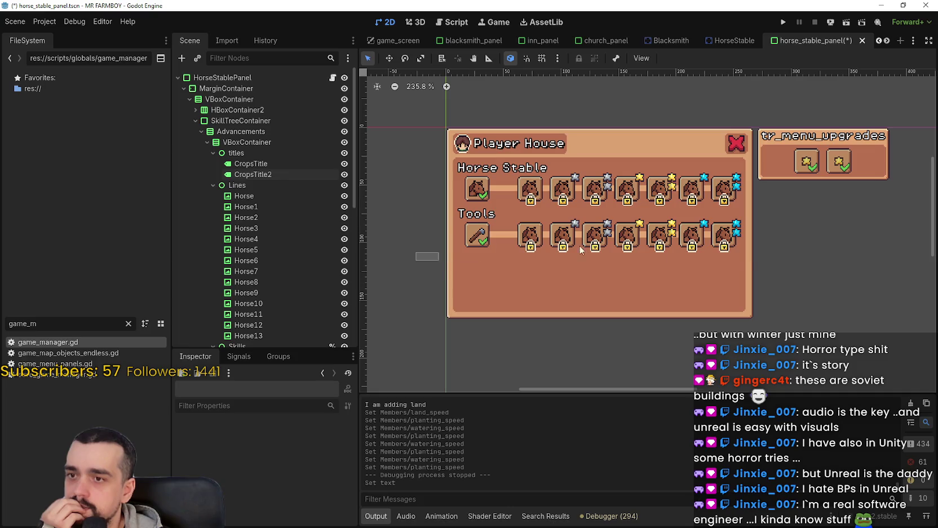
# Select the axe slot HorseUnlock2 and view its icon texture and its single parent, StartingPoint.
pyautogui.scroll(3, 457, 236)
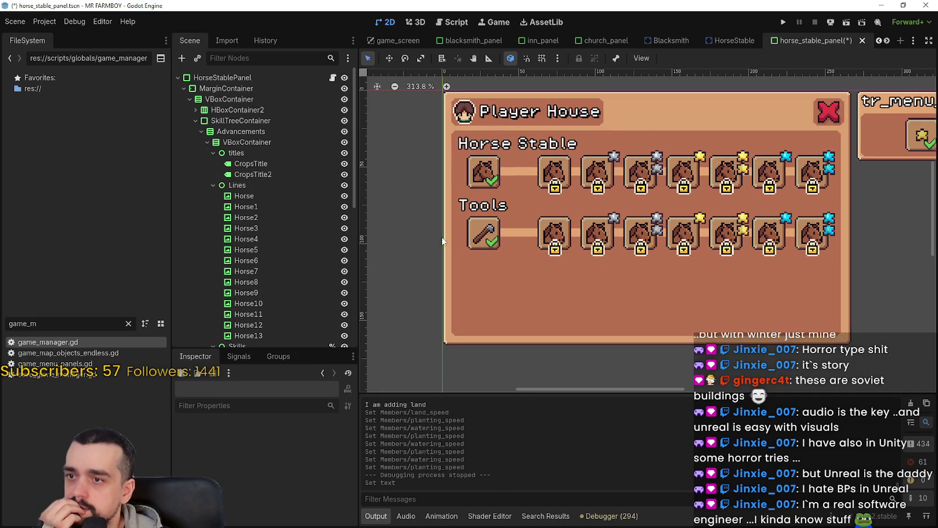
pyautogui.click(500, 230)
pyautogui.click(538, 230)
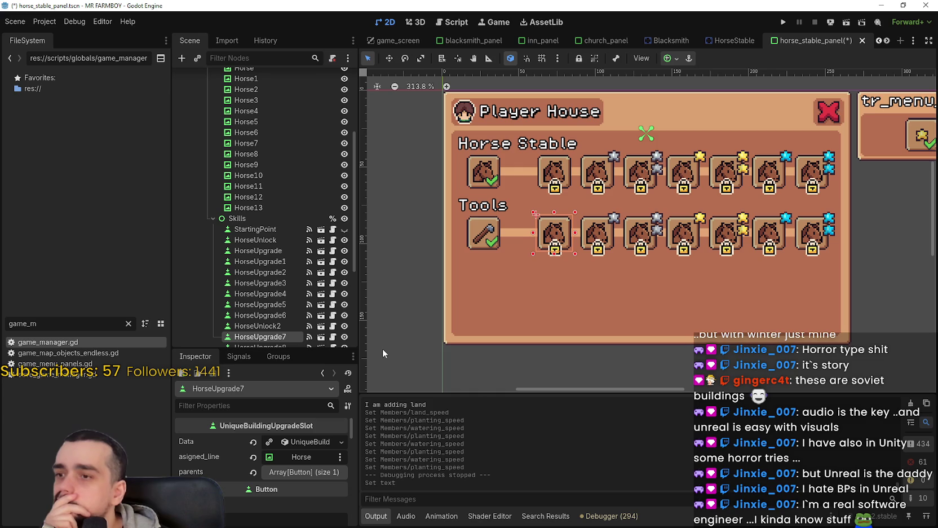
pyautogui.click(475, 230)
pyautogui.scroll(3, 395, 442)
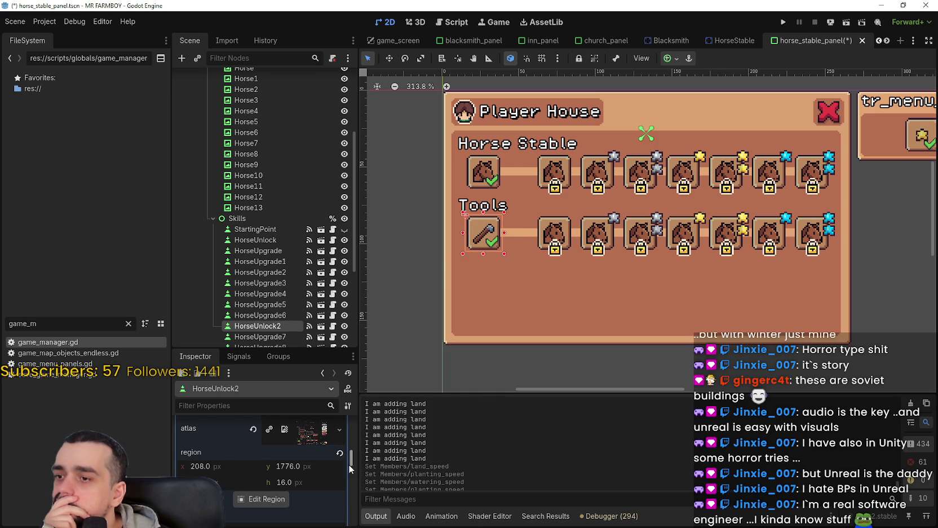
pyautogui.scroll(-2, 400, 440)
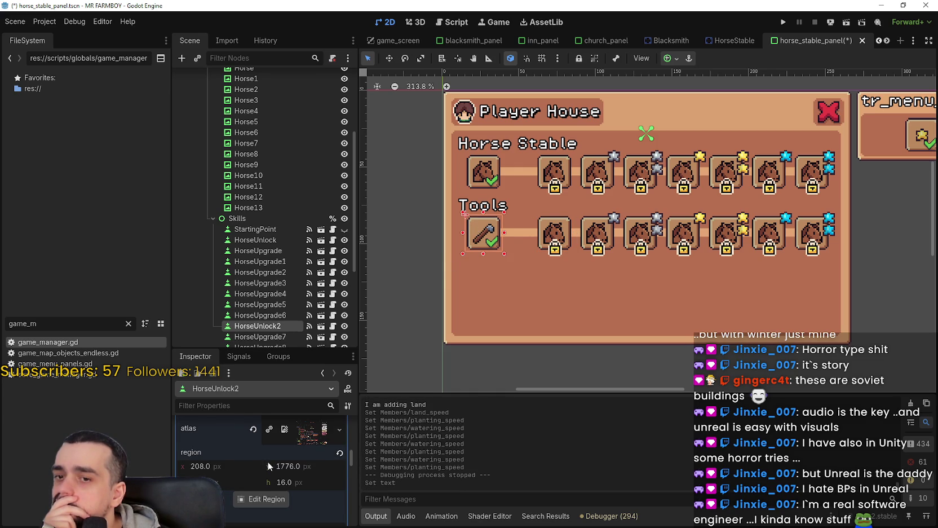
pyautogui.scroll(2, 351, 446)
pyautogui.moveTo(350, 445)
pyautogui.mouseDown()
pyautogui.moveTo(359, 407)
pyautogui.moveTo(354, 435)
pyautogui.mouseUp()
pyautogui.click(312, 457)
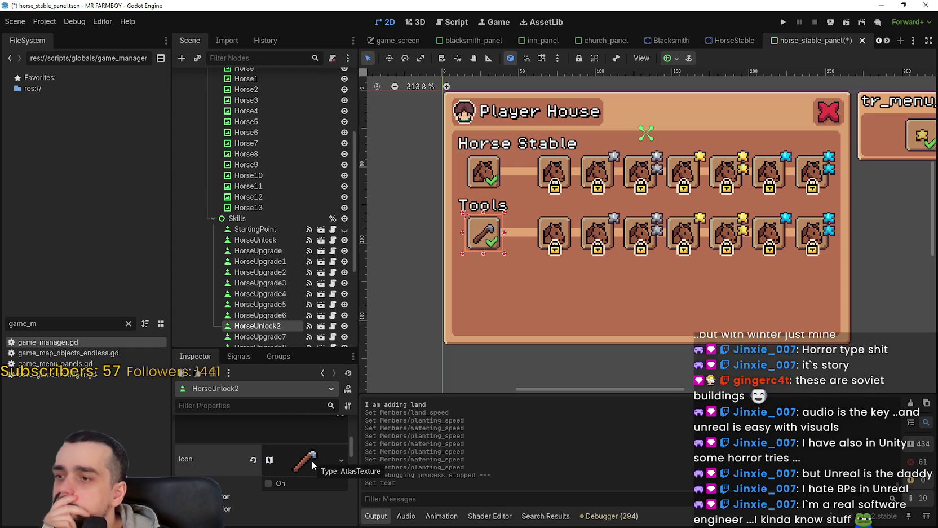
pyautogui.scroll(5, 307, 459)
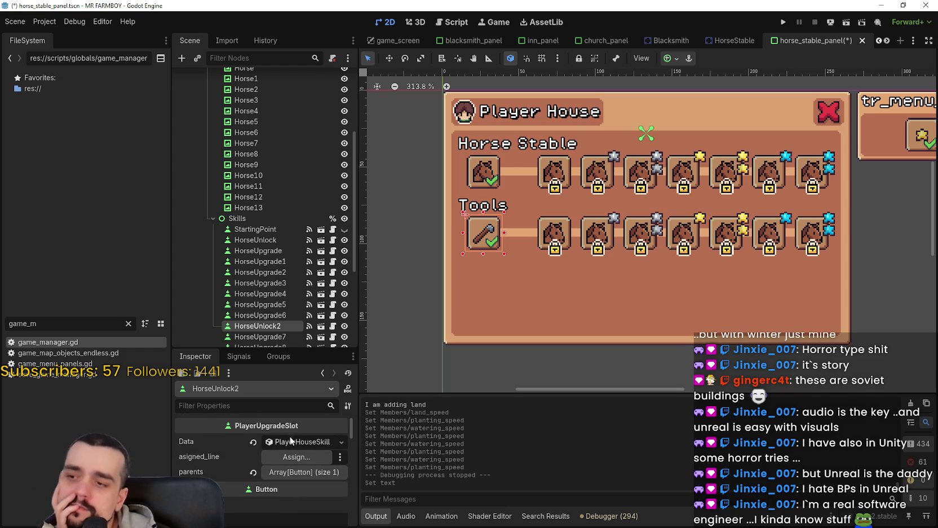
pyautogui.click(310, 472)
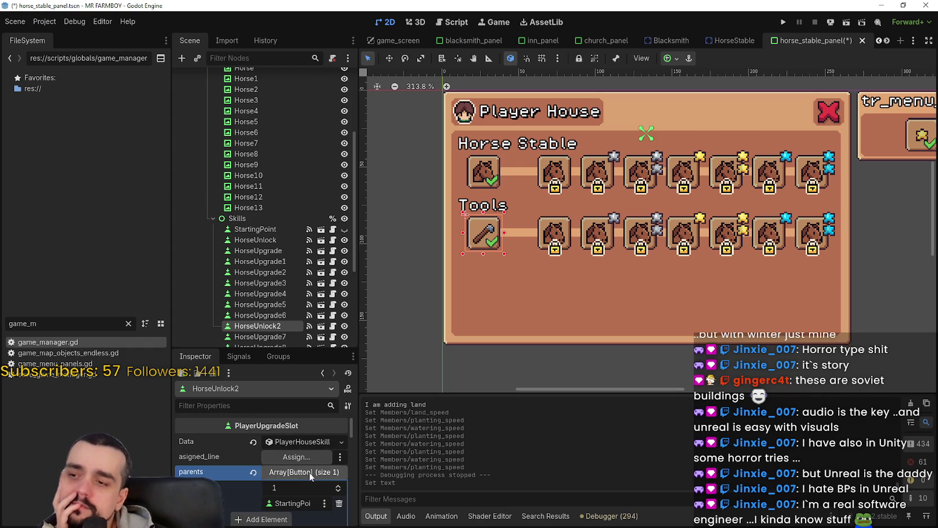
pyautogui.click(310, 472)
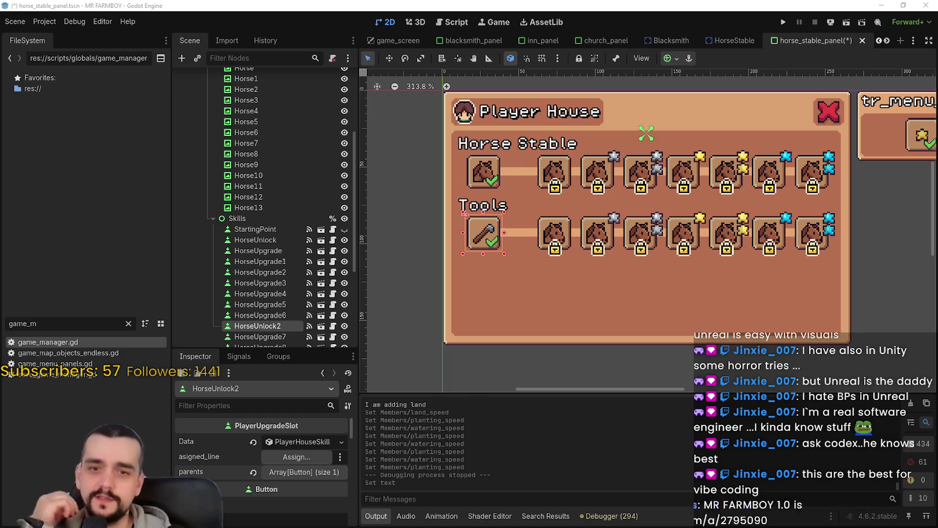
# Box-select the Tools row, then check each of its six slots' assigned lines.
pyautogui.scroll(-1, 667, 367)
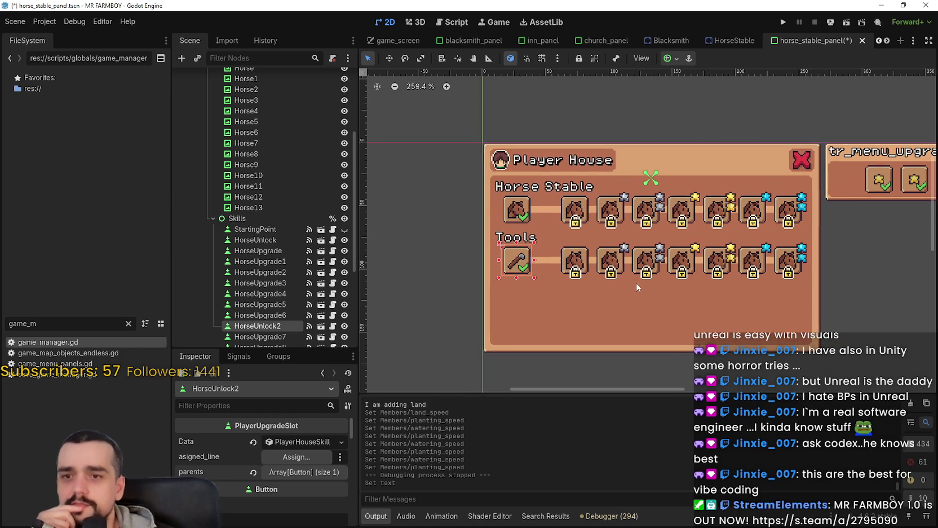
pyautogui.moveTo(399, 292)
pyautogui.mouseDown()
pyautogui.moveTo(907, 228)
pyautogui.moveTo(896, 220)
pyautogui.mouseUp()
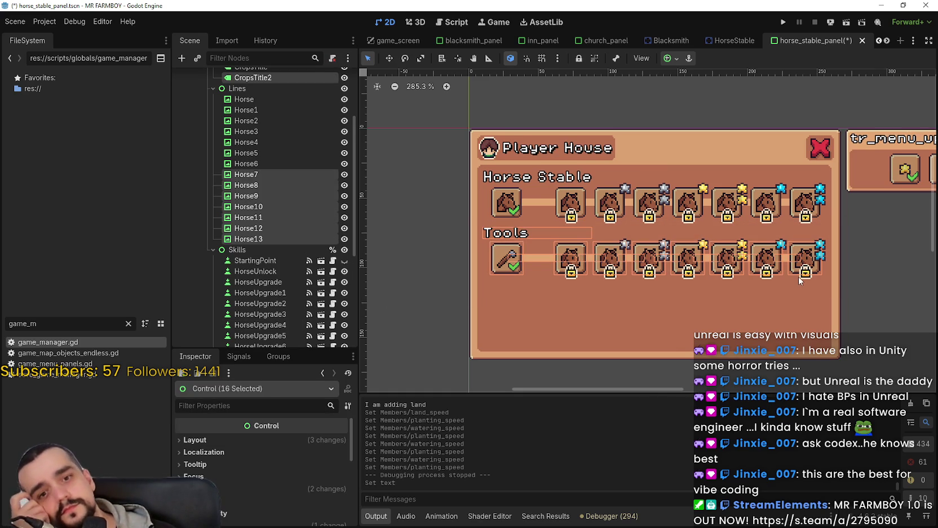
pyautogui.scroll(2, 541, 270)
pyautogui.click(418, 270)
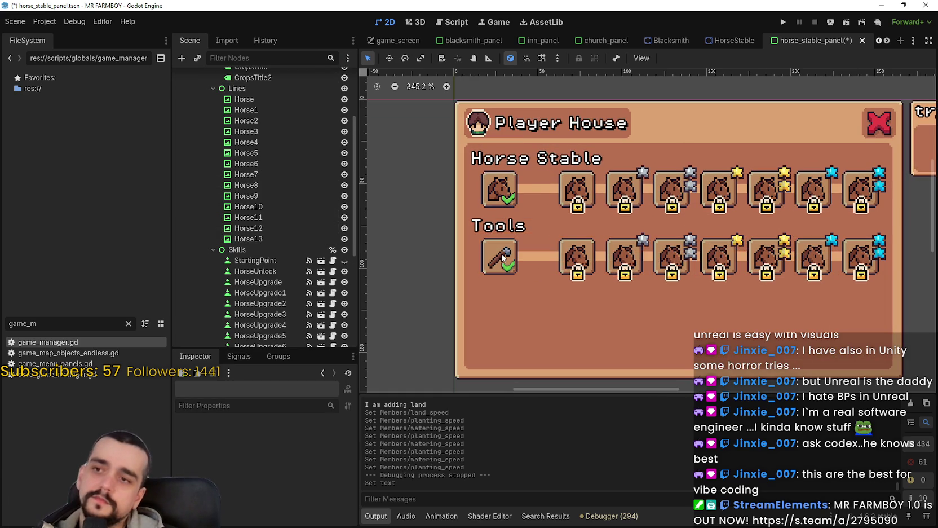
pyautogui.click(501, 256)
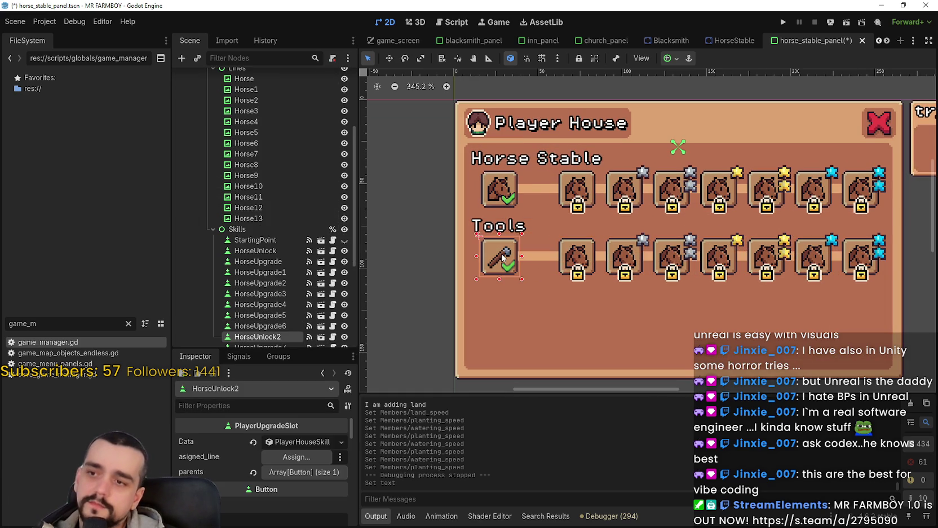
pyautogui.click(630, 256)
pyautogui.click(685, 254)
pyautogui.click(731, 255)
pyautogui.click(765, 256)
pyautogui.click(817, 256)
pyautogui.scroll(3, 833, 274)
pyautogui.scroll(1, 834, 274)
pyautogui.scroll(-3, 708, 264)
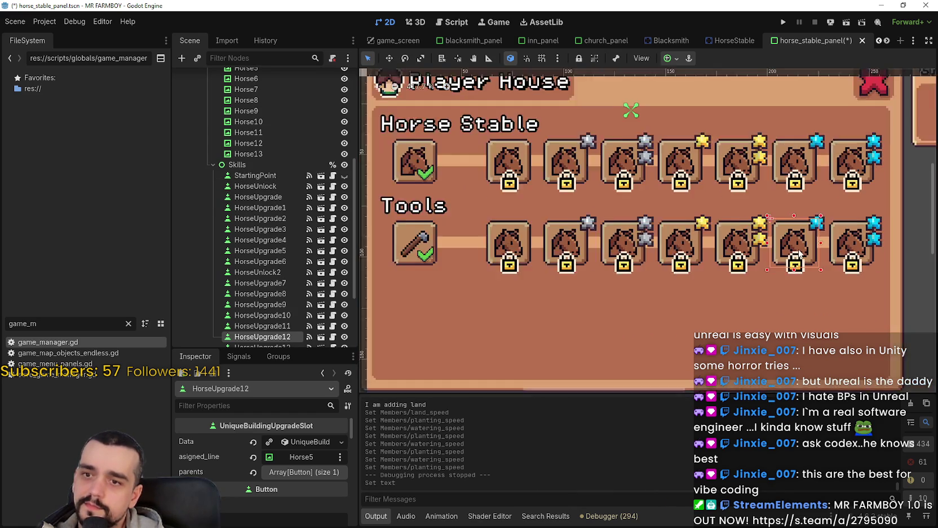
pyautogui.scroll(-1, 707, 264)
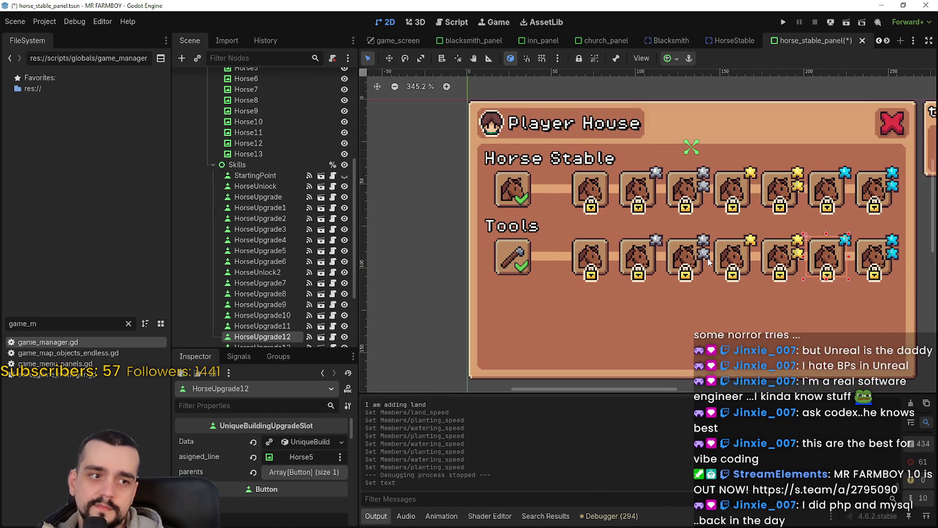
pyautogui.scroll(-1, 709, 260)
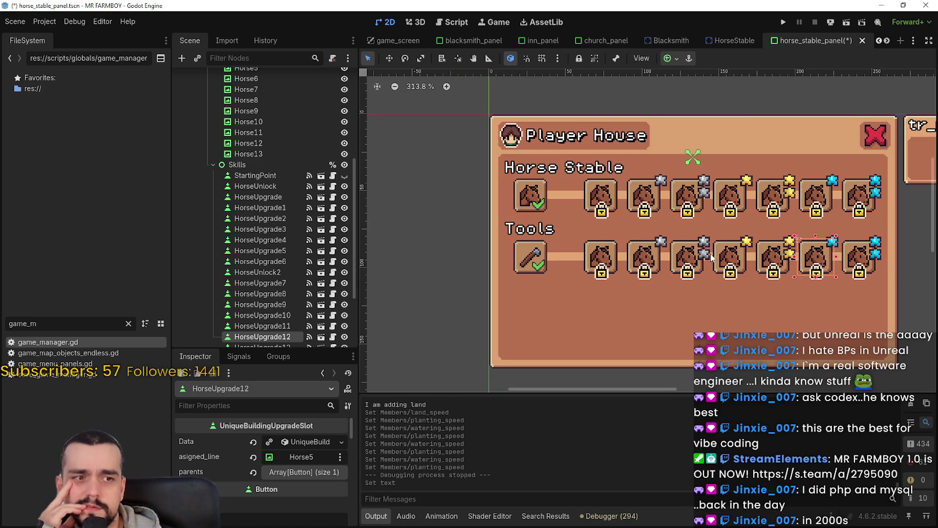
pyautogui.scroll(-1, 599, 326)
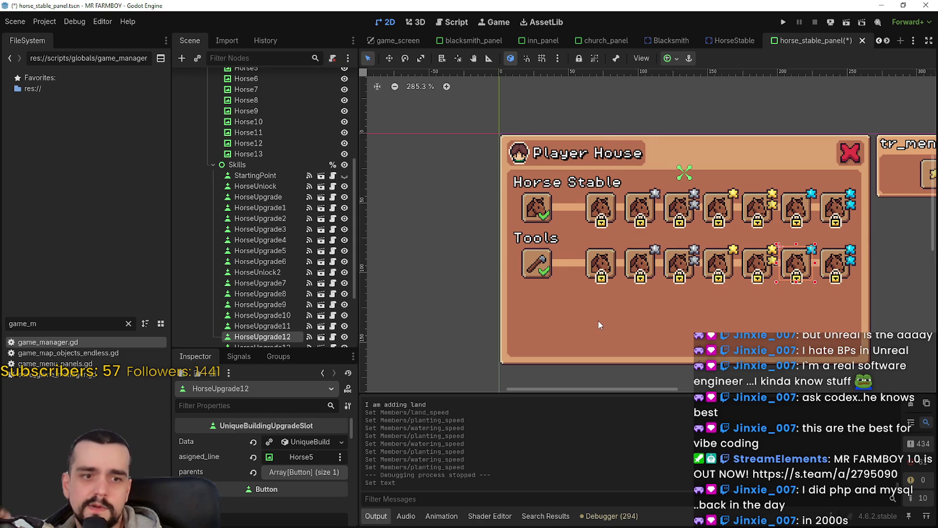
pyautogui.scroll(2, 597, 320)
# Reselect the Tools row, then recheck the axe slot and the second and third slots.
pyautogui.moveTo(453, 314)
pyautogui.mouseDown()
pyautogui.moveTo(897, 225)
pyautogui.moveTo(879, 207)
pyautogui.moveTo(892, 208)
pyautogui.mouseUp()
pyautogui.scroll(-3, 443, 280)
pyautogui.click(443, 280)
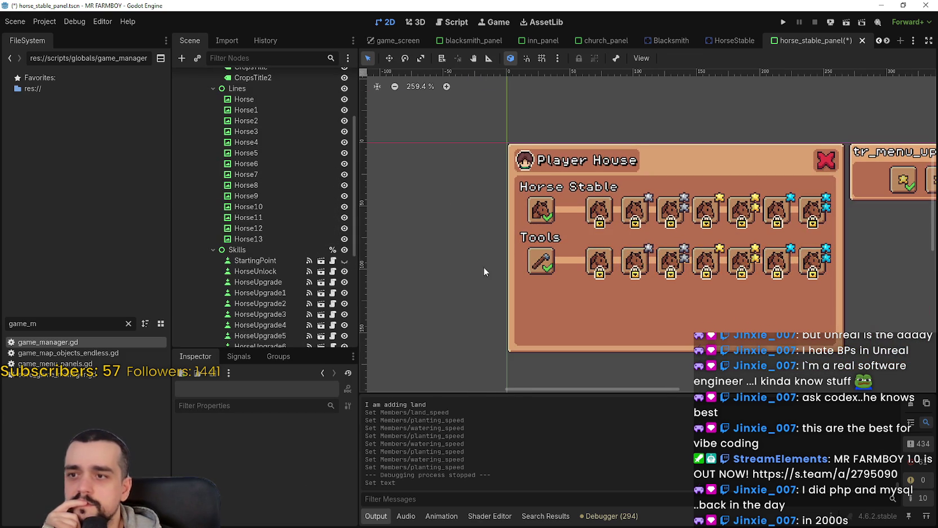
pyautogui.click(539, 261)
pyautogui.scroll(2, 645, 255)
pyautogui.click(637, 261)
pyautogui.click(684, 260)
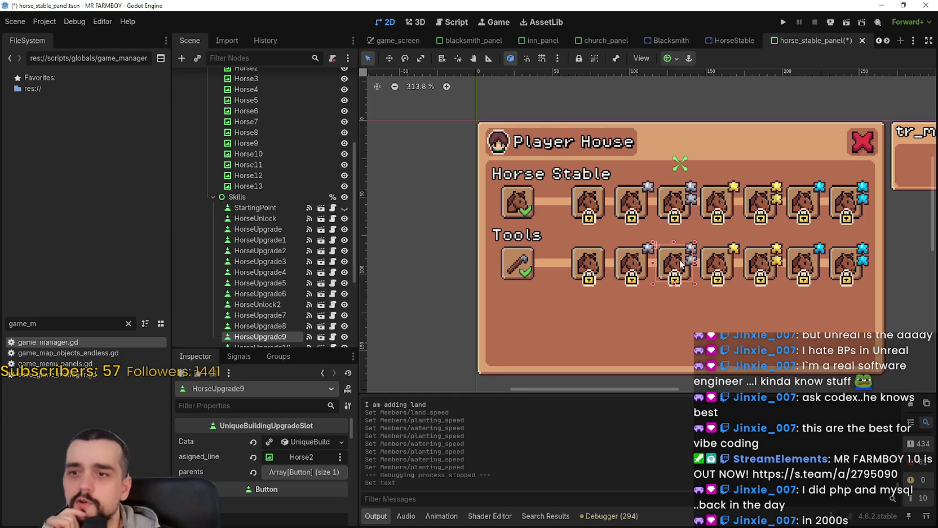
pyautogui.scroll(-3, 695, 271)
pyautogui.click(592, 286)
# Select the last Tools slot, HorseUpgrade12, which is assigned to line Horse5.
pyautogui.moveTo(470, 305); pyautogui.dragTo(864, 237)
pyautogui.click(899, 329)
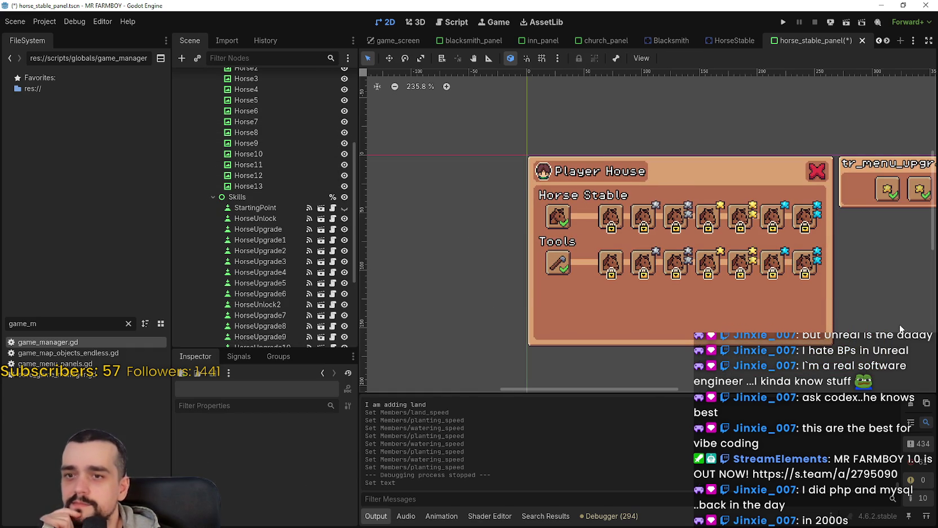
pyautogui.click(807, 258)
pyautogui.scroll(4, 794, 262)
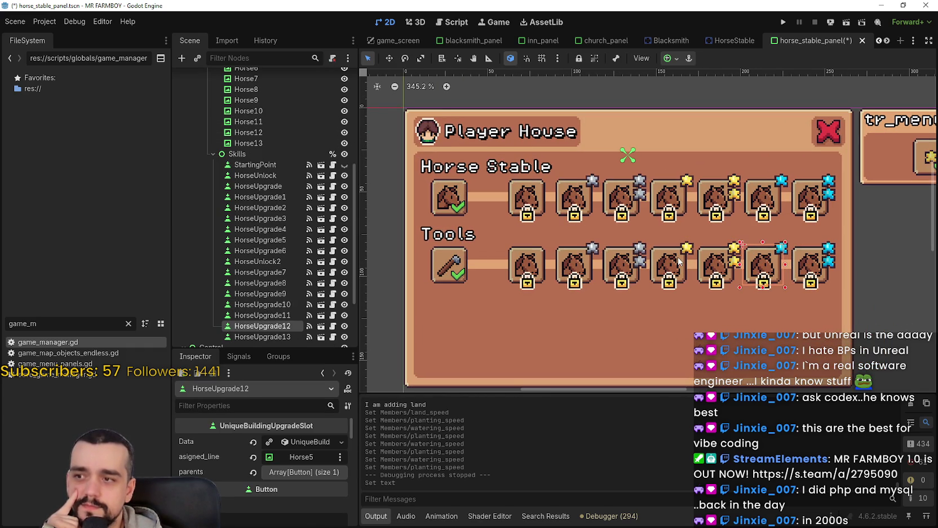
# Select the first locked Tools slot and expand its upgrade data.
pyautogui.click(271, 304)
pyautogui.scroll(-3, 290, 317)
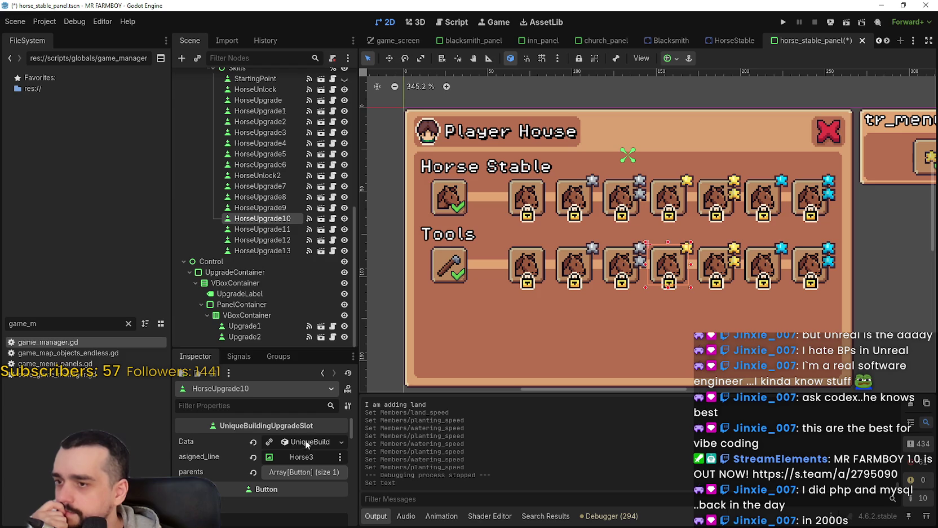
pyautogui.click(518, 270)
pyautogui.scroll(-2, 451, 355)
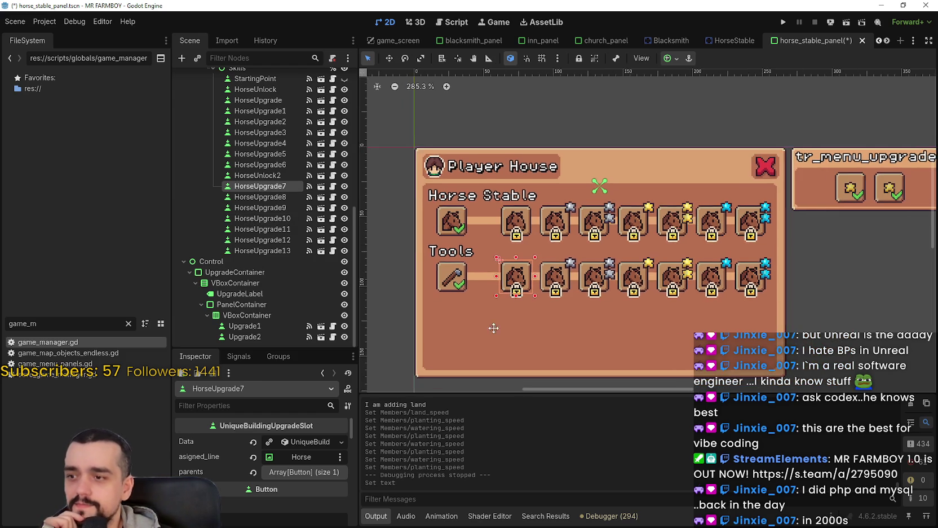
pyautogui.scroll(1, 478, 331)
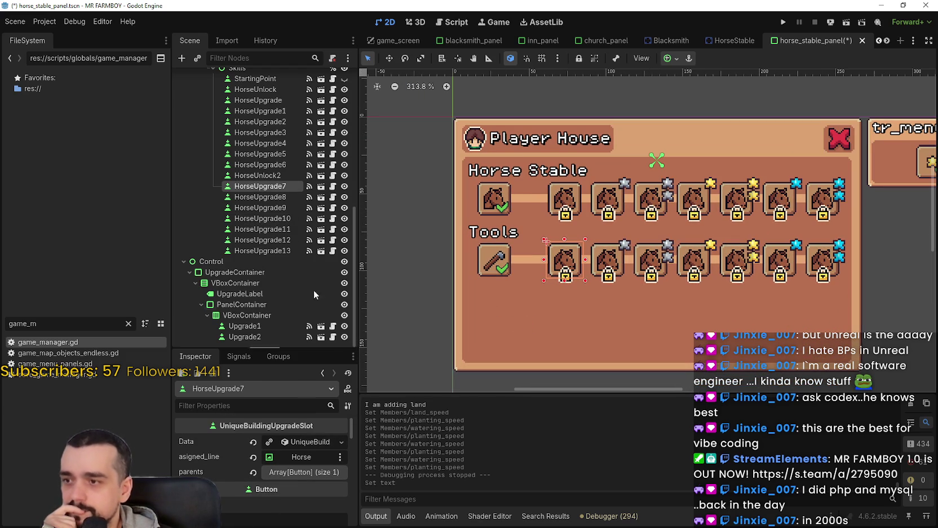
pyautogui.click(285, 441)
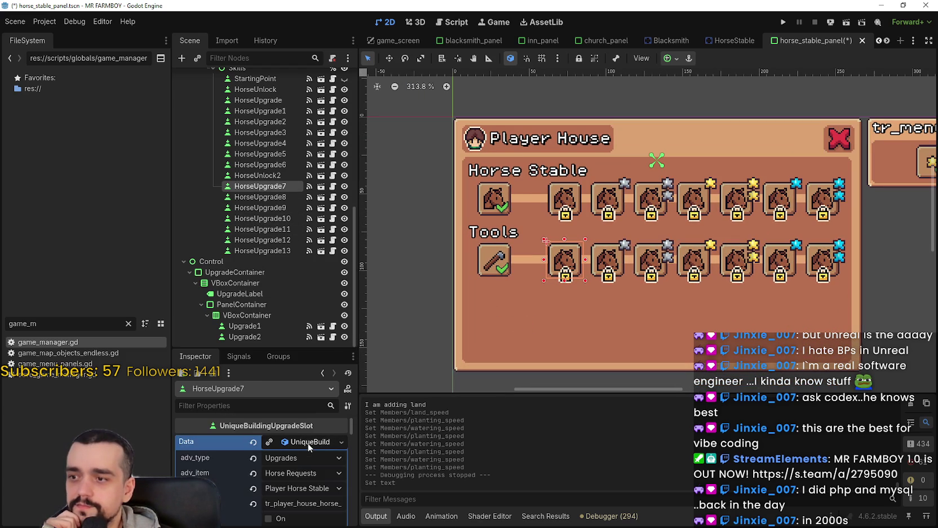
# Select the axe slot HorseUnlock2 and enlarge the Inspector to show its Upgrades / Horse Requests data.
pyautogui.click(618, 265)
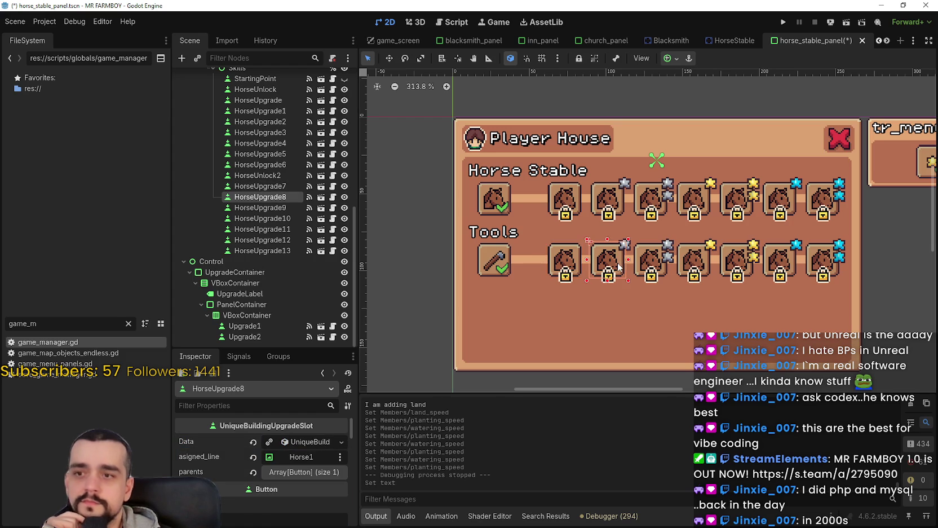
pyautogui.click(649, 258)
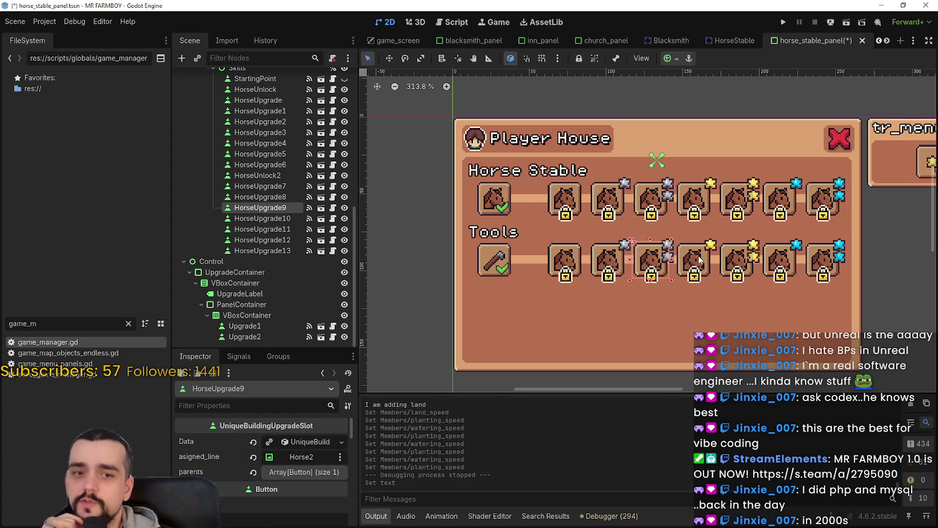
pyautogui.click(564, 265)
pyautogui.click(485, 270)
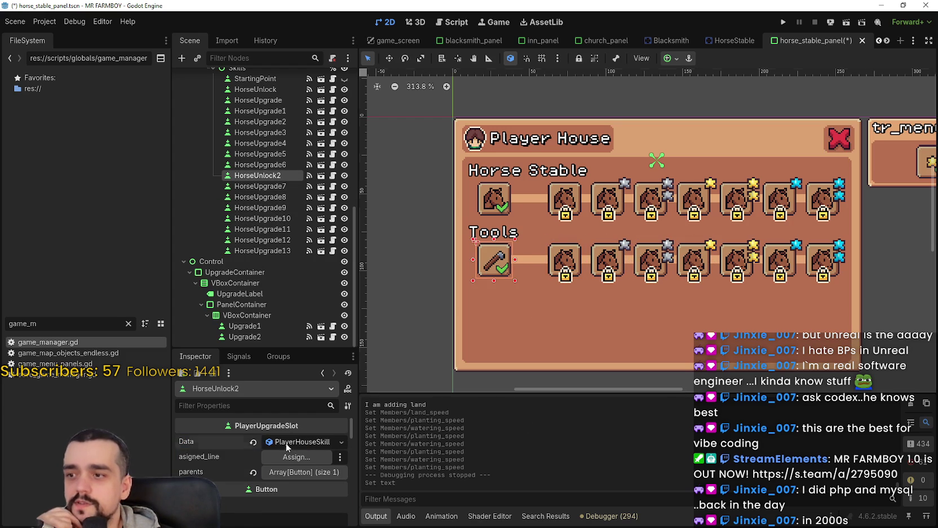
pyautogui.moveTo(285, 347); pyautogui.dragTo(286, 256)
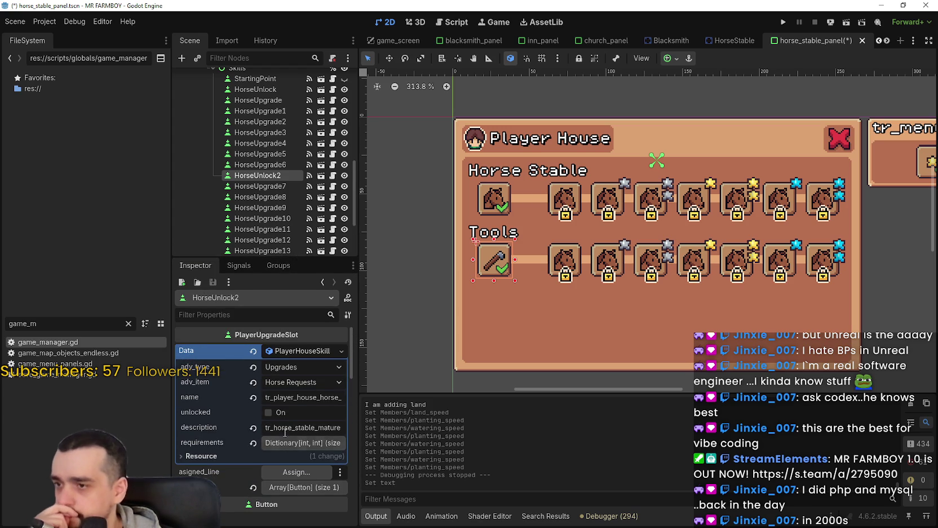
pyautogui.click(299, 443)
pyautogui.click(299, 443)
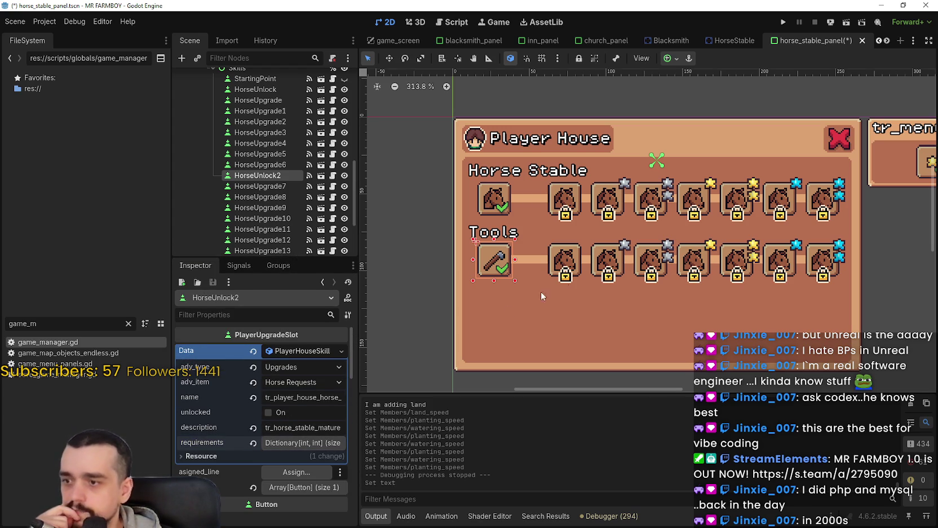
pyautogui.click(578, 258)
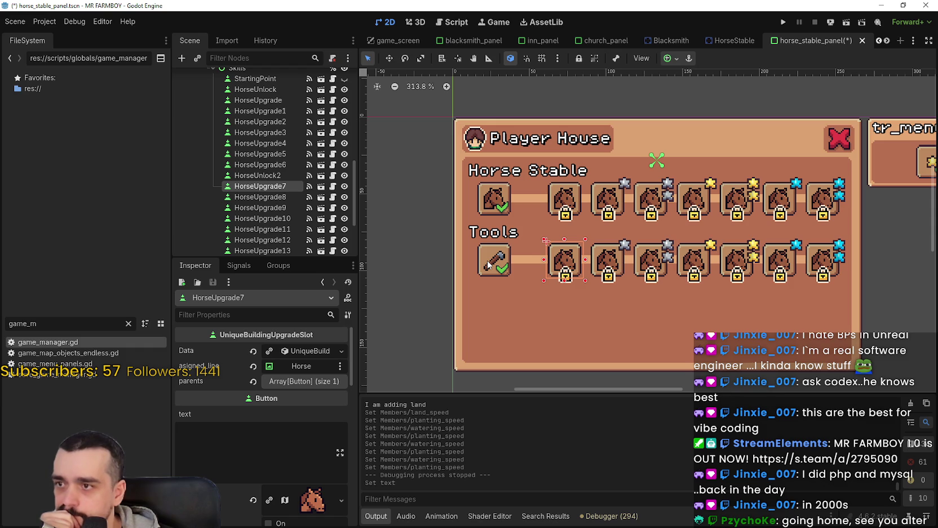
pyautogui.click(270, 176)
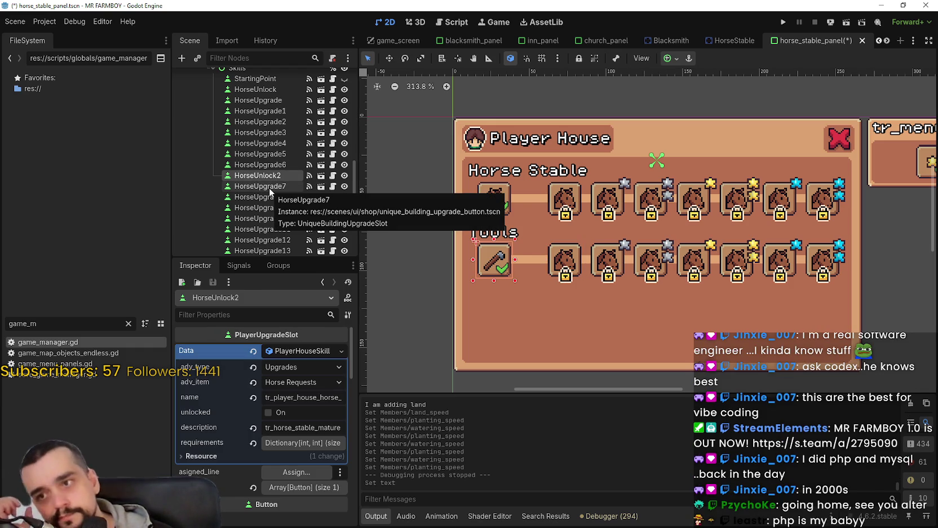
pyautogui.scroll(1, 531, 269)
pyautogui.scroll(-2, 531, 269)
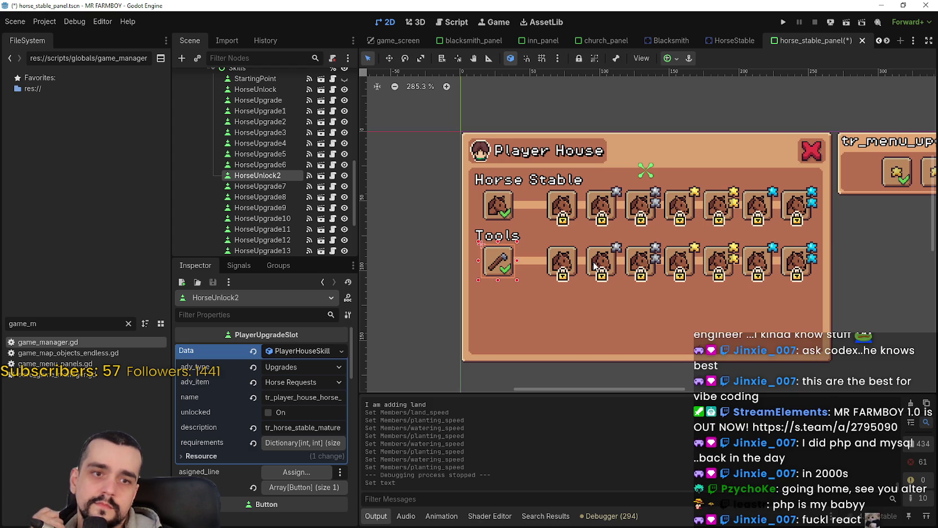
pyautogui.scroll(2, 540, 281)
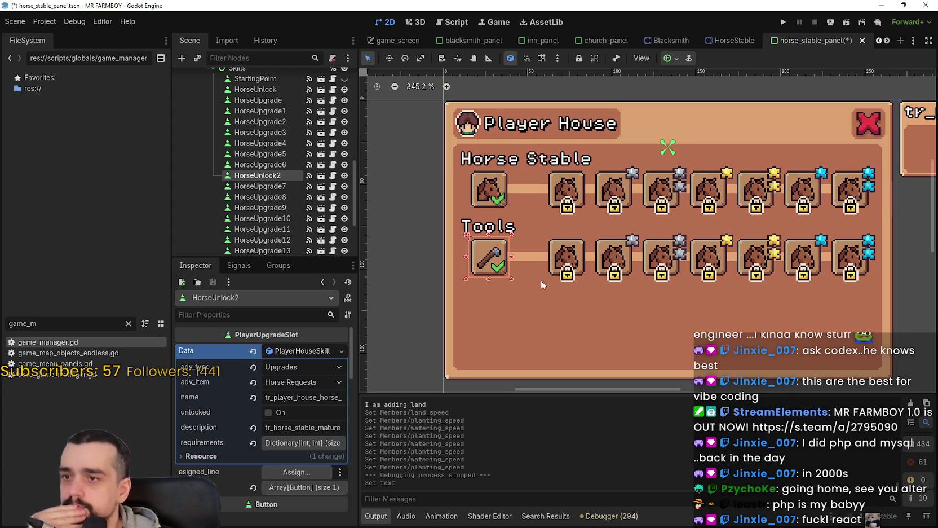
pyautogui.scroll(-2, 542, 285)
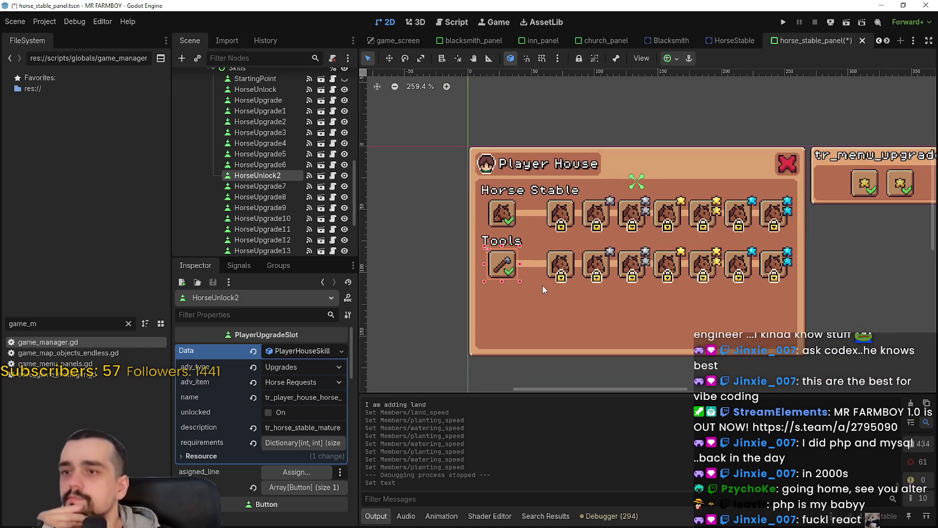
pyautogui.scroll(3, 537, 278)
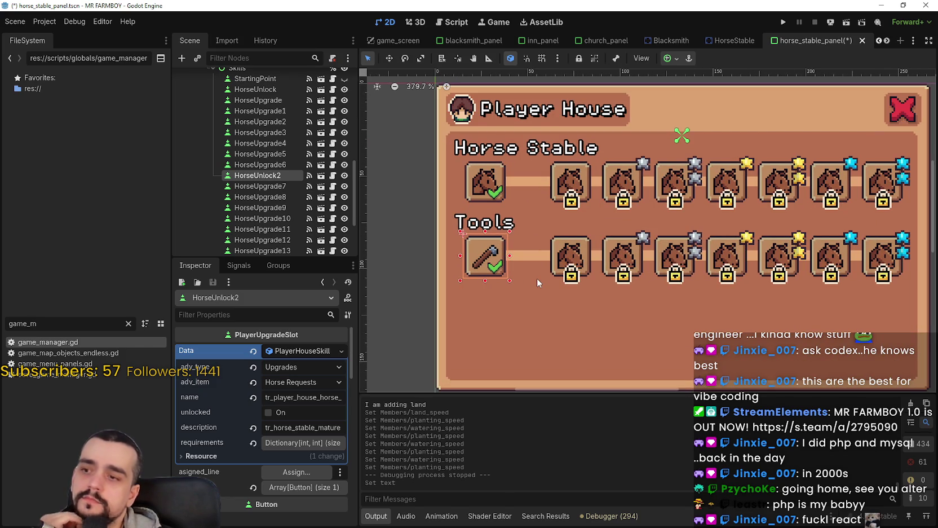
pyautogui.scroll(-3, 537, 278)
pyautogui.scroll(1, 537, 278)
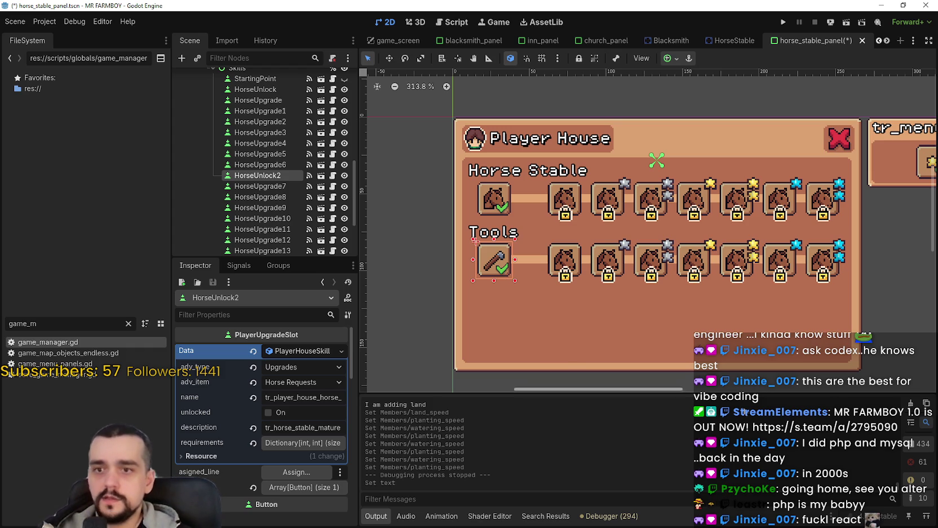
pyautogui.scroll(-1, 581, 316)
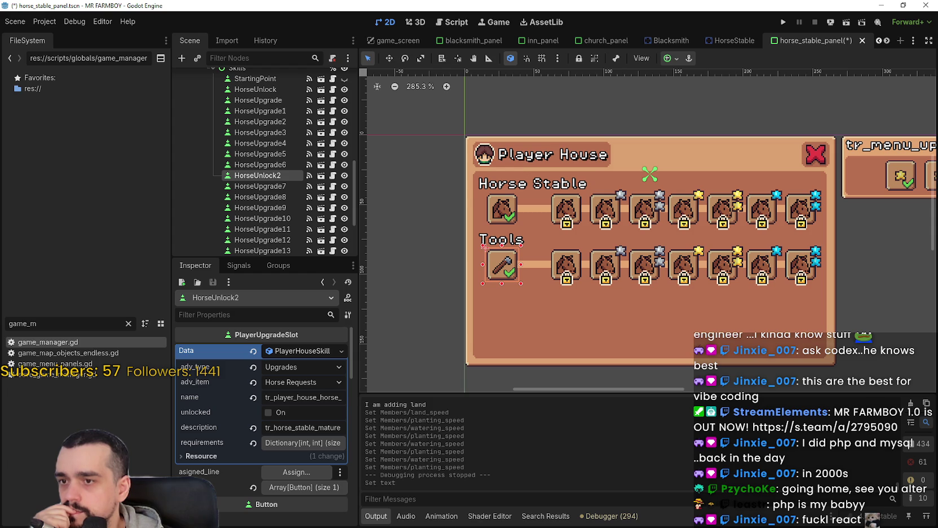
pyautogui.scroll(1, 559, 332)
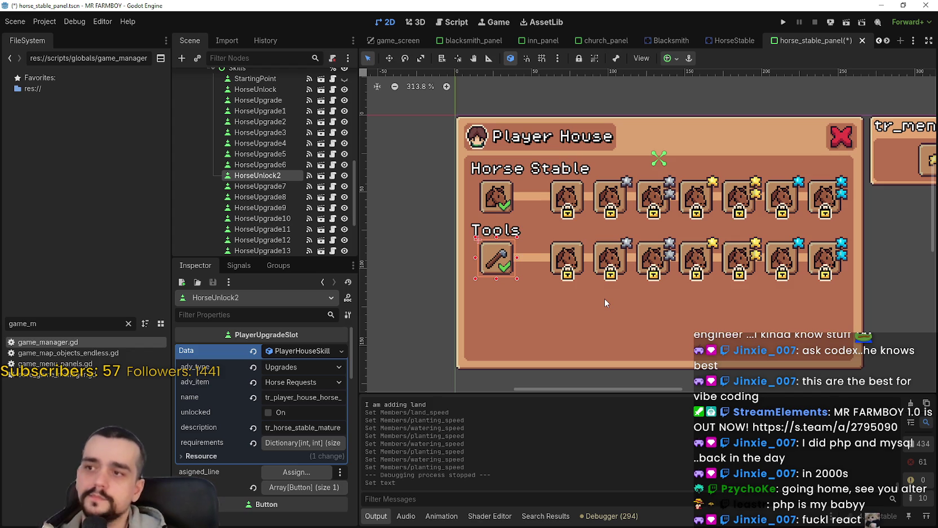
pyautogui.scroll(-2, 604, 299)
pyautogui.scroll(2, 593, 312)
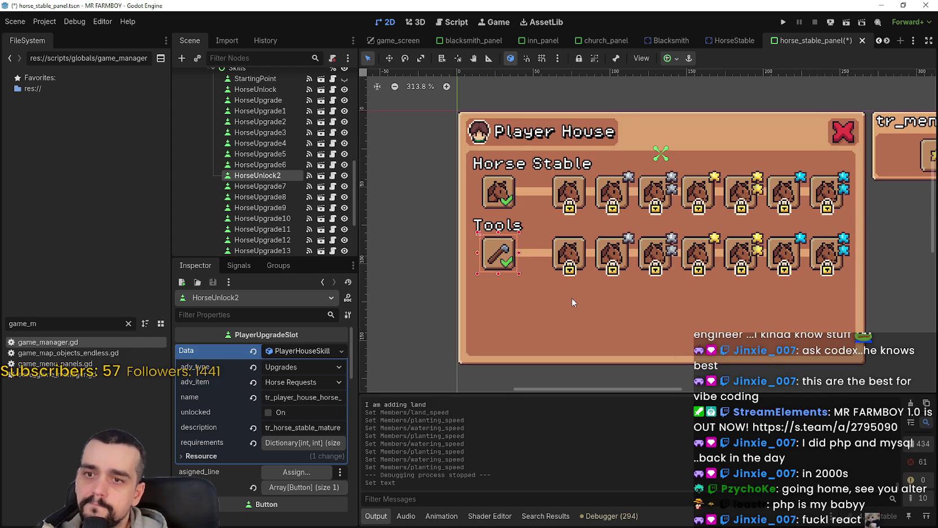
# Select the Tools row heading and replace its text with 'Land Upgrades'.
pyautogui.click(410, 273)
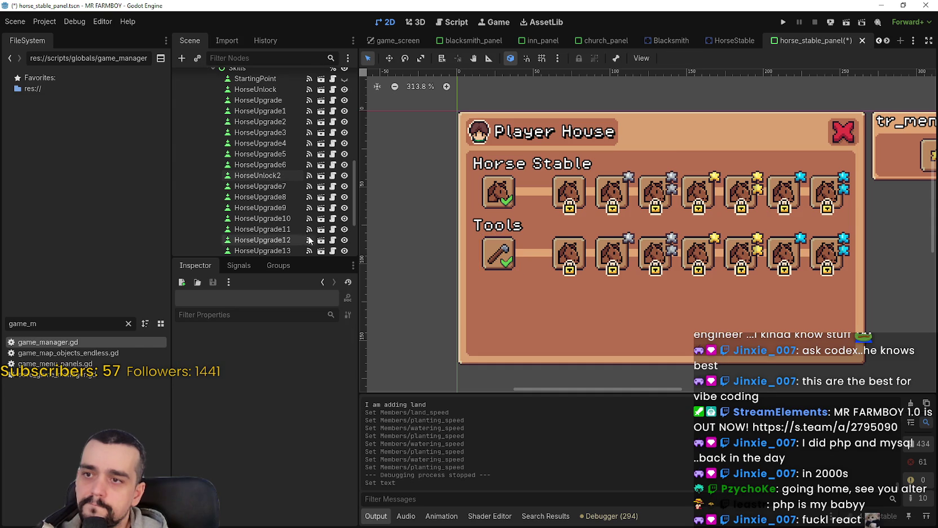
pyautogui.click(488, 231)
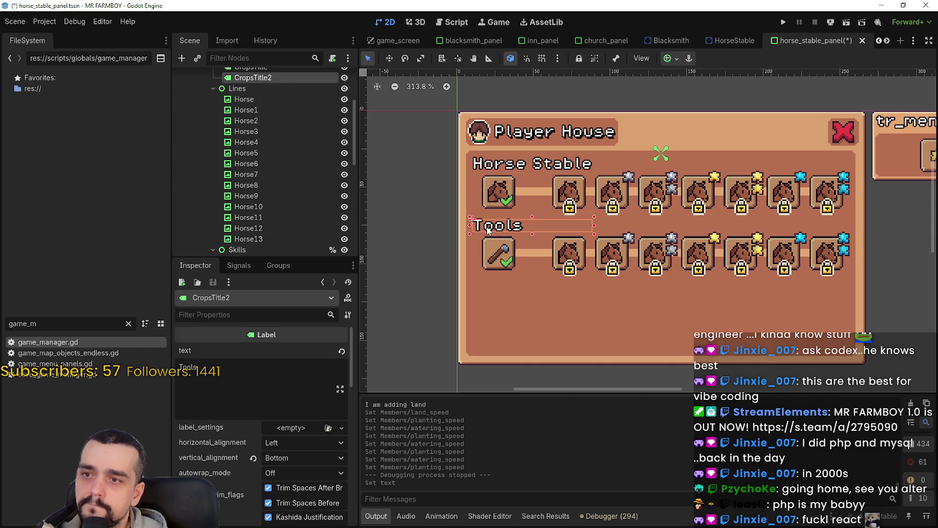
pyautogui.doubleClick(188, 367)
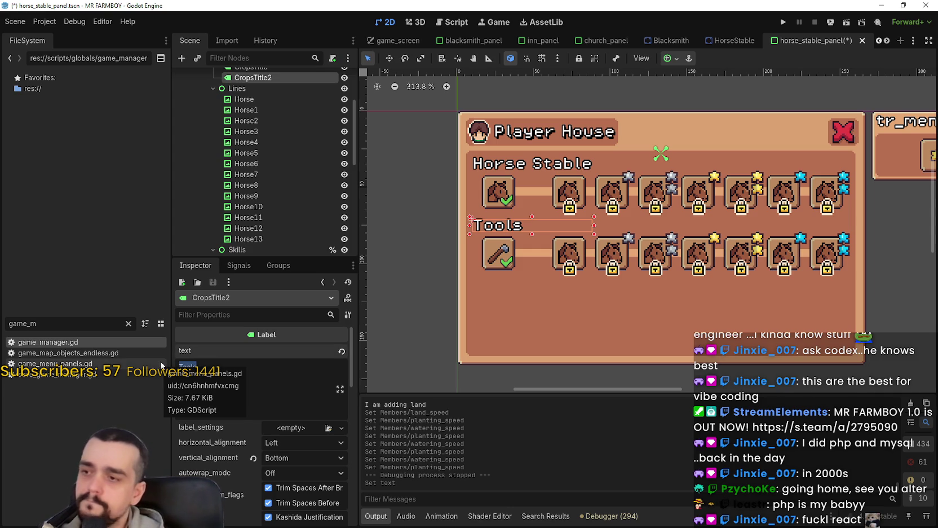
pyautogui.write('Lan')
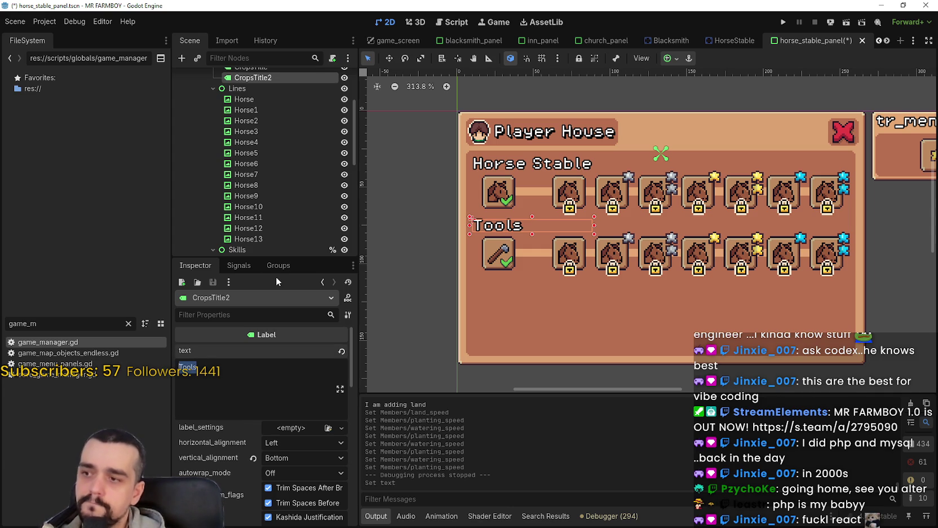
pyautogui.write('d Upgrades')
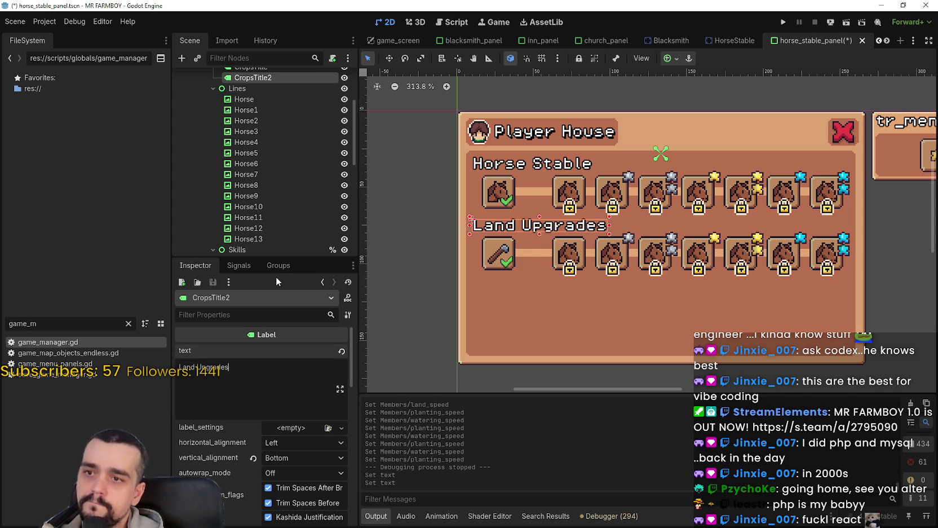
pyautogui.scroll(-1, 478, 270)
pyautogui.scroll(2, 478, 271)
pyautogui.click(423, 309)
pyautogui.scroll(-3, 434, 295)
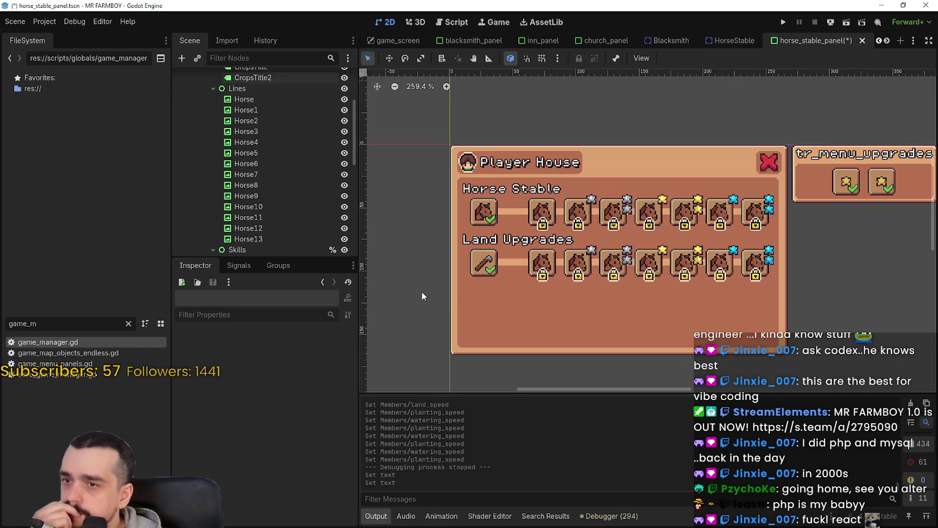
pyautogui.click(489, 263)
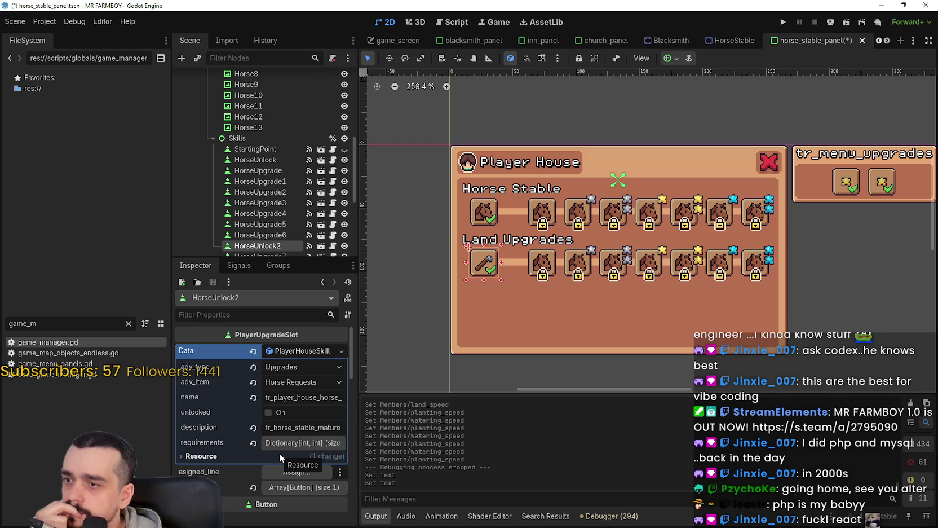
pyautogui.click(322, 382)
pyautogui.scroll(-10, 322, 384)
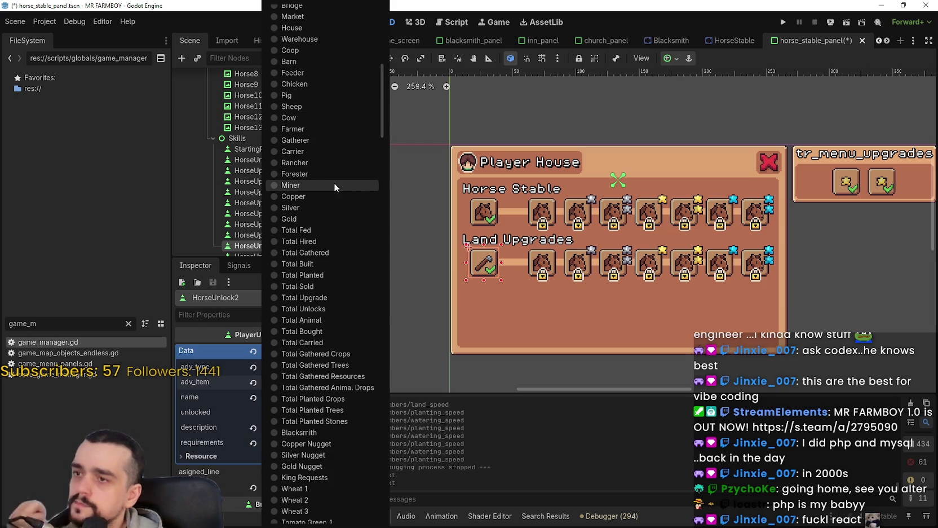
pyautogui.scroll(-8, 321, 175)
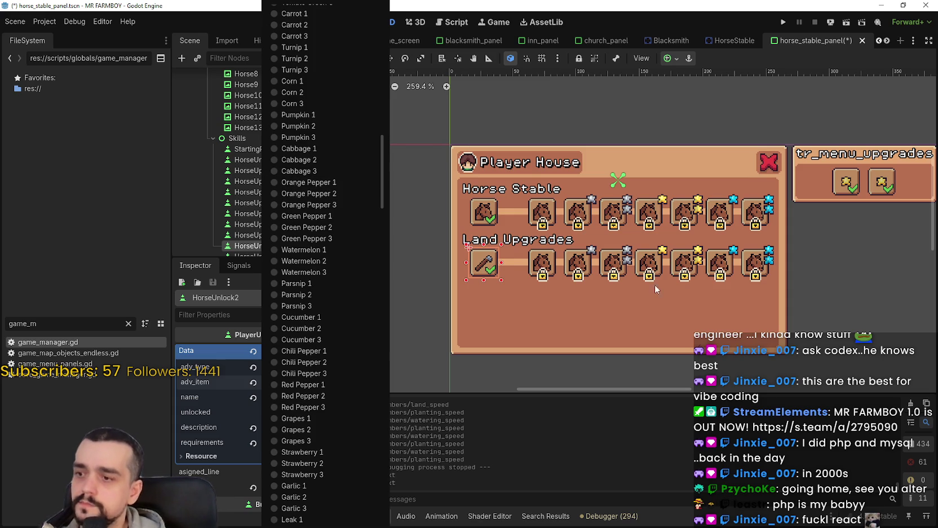
pyautogui.scroll(13, 335, 184)
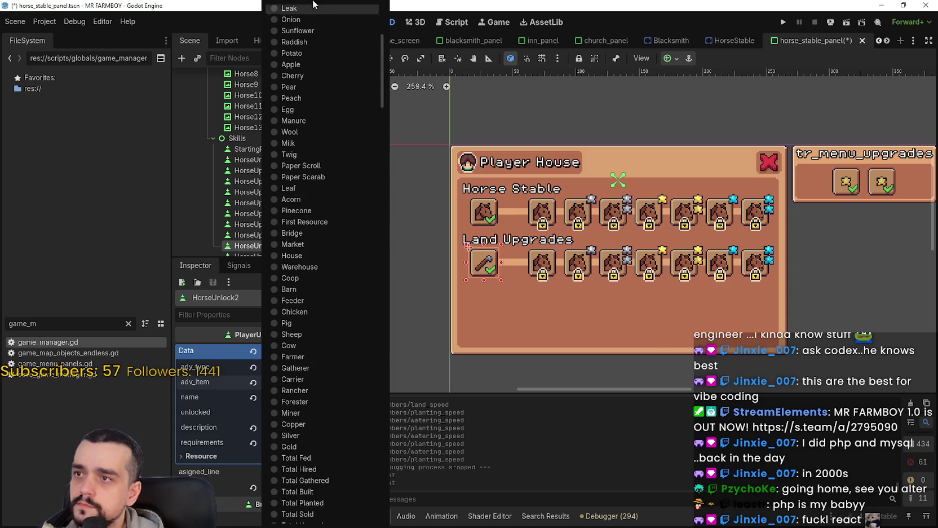
pyautogui.scroll(10, 308, 14)
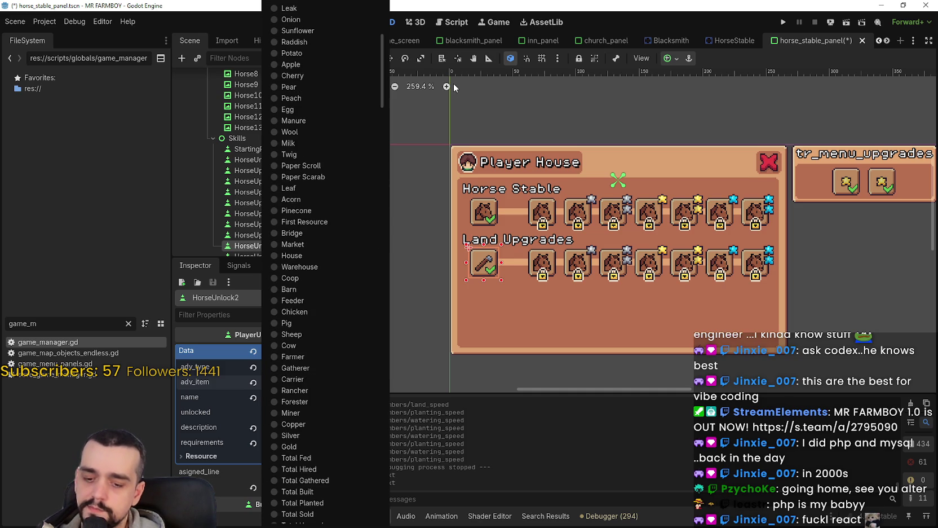
pyautogui.scroll(-5, 327, 223)
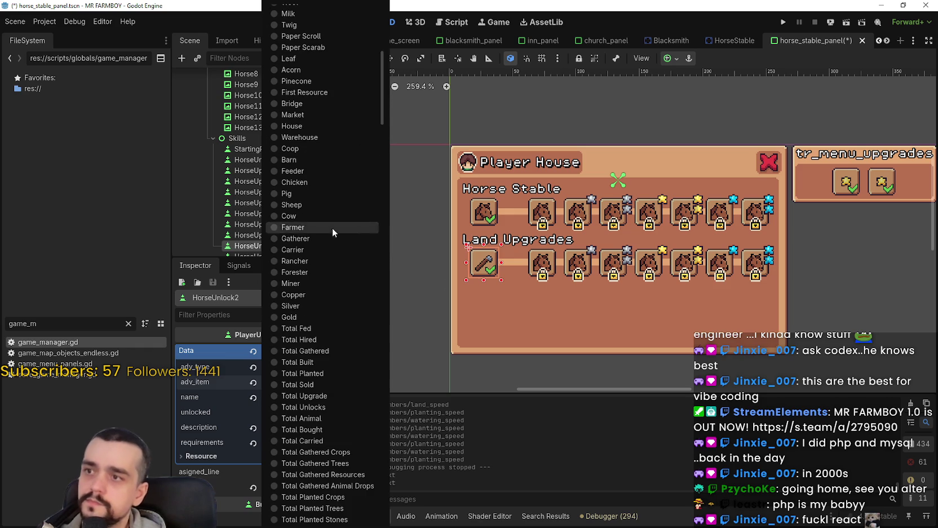
pyautogui.press('Escape')
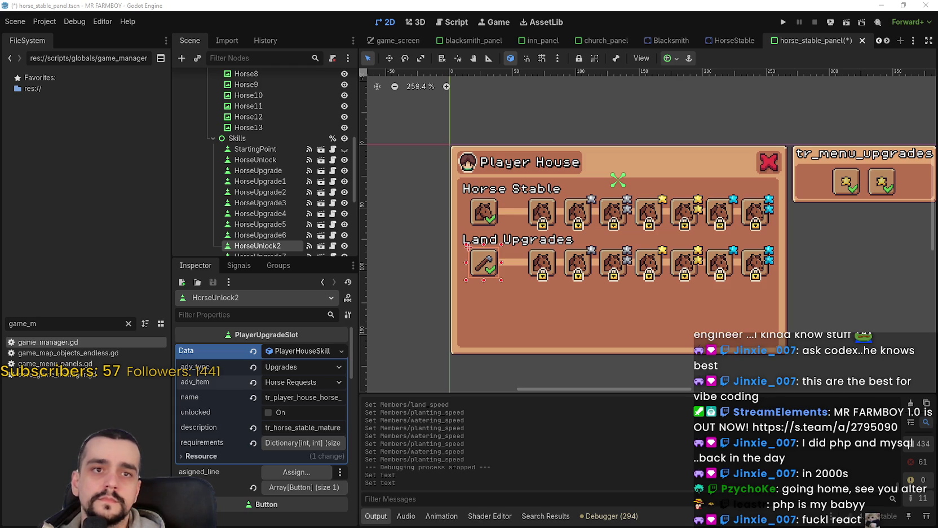
pyautogui.scroll(3, 567, 290)
# Check the locked Land Upgrades slots, then inspect the first tile's Horse Requests data.
pyautogui.scroll(-2, 567, 290)
pyautogui.scroll(1, 559, 294)
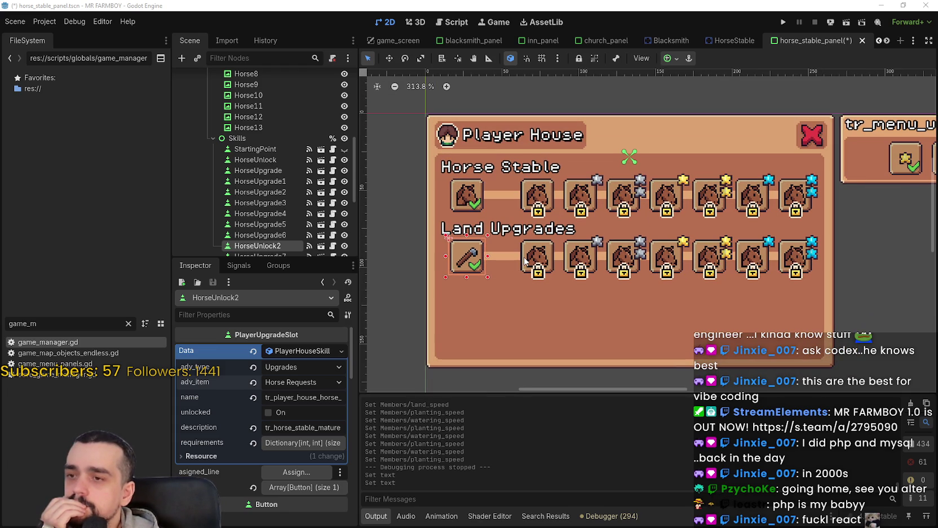
pyautogui.click(525, 260)
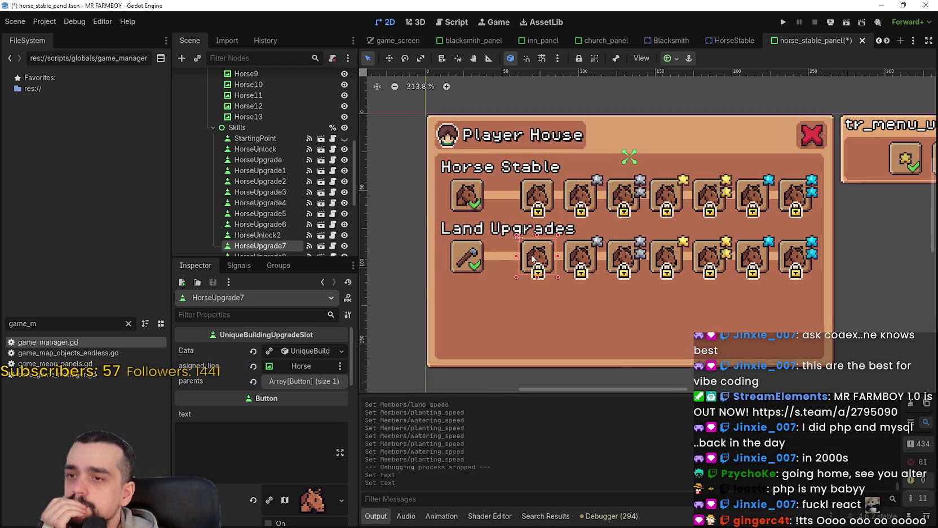
pyautogui.click(590, 261)
pyautogui.click(629, 257)
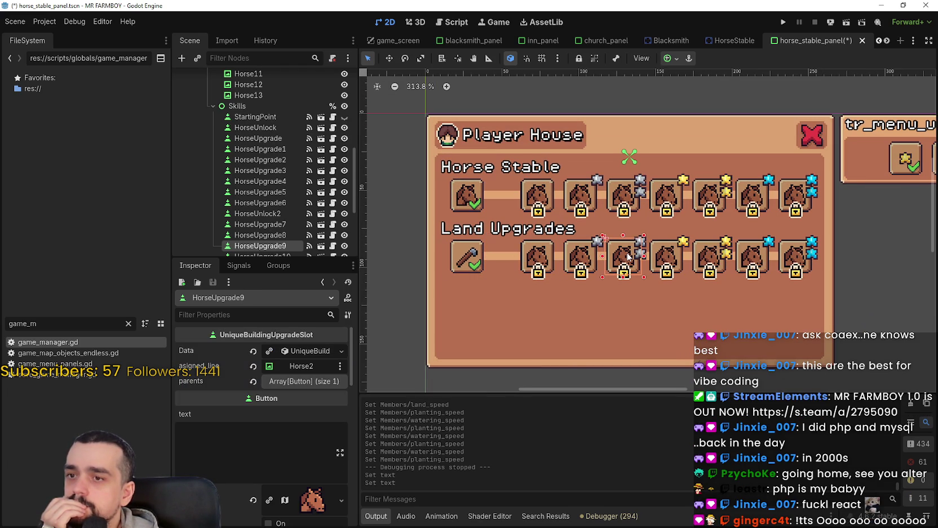
pyautogui.click(787, 256)
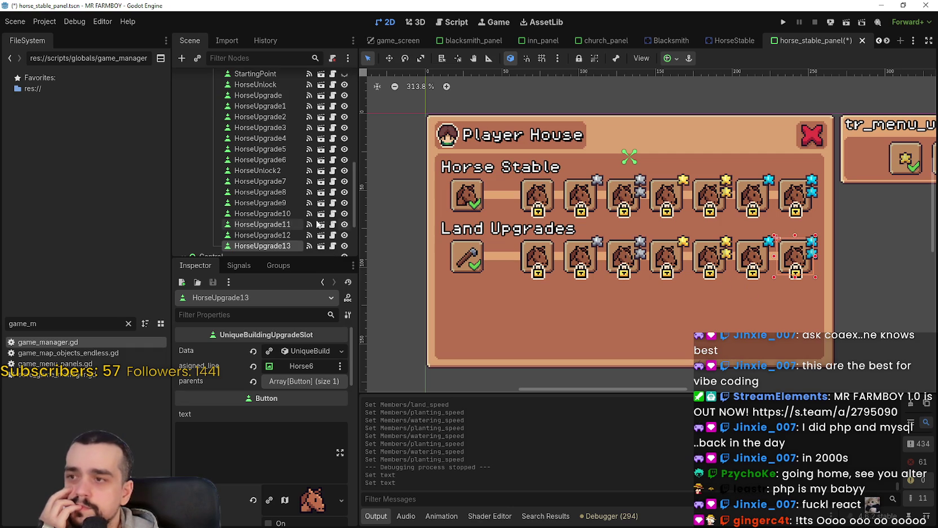
pyautogui.click(475, 252)
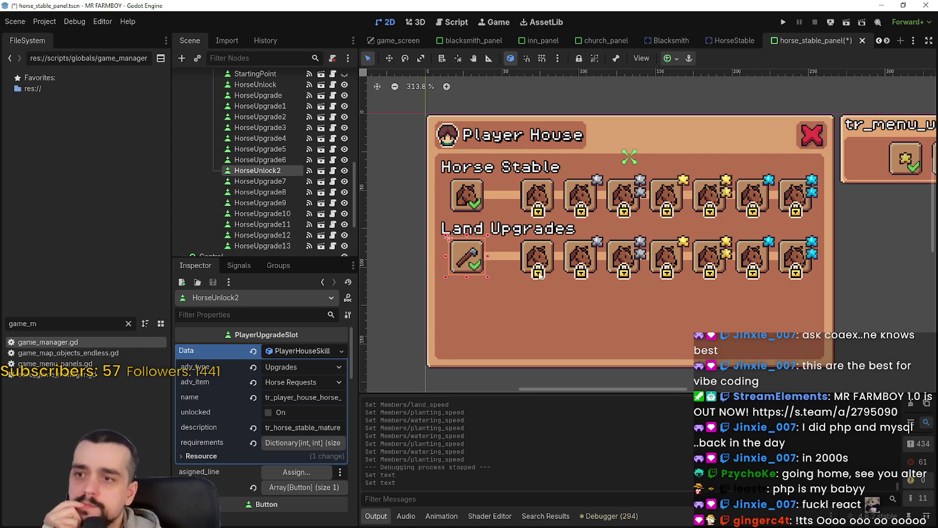
pyautogui.hscroll(-2, 526, 269)
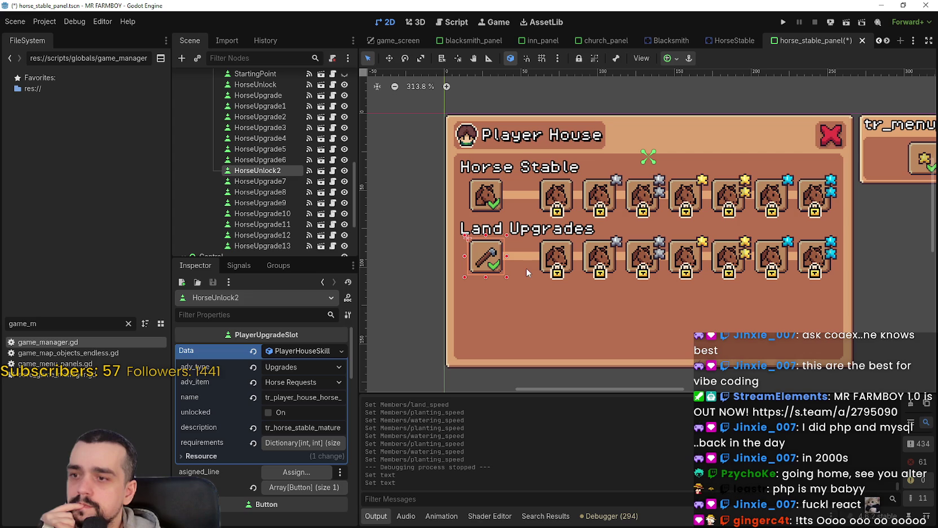
# Browse the adv_item choices, leaving the item at Horse Requests for now.
pyautogui.click(307, 380)
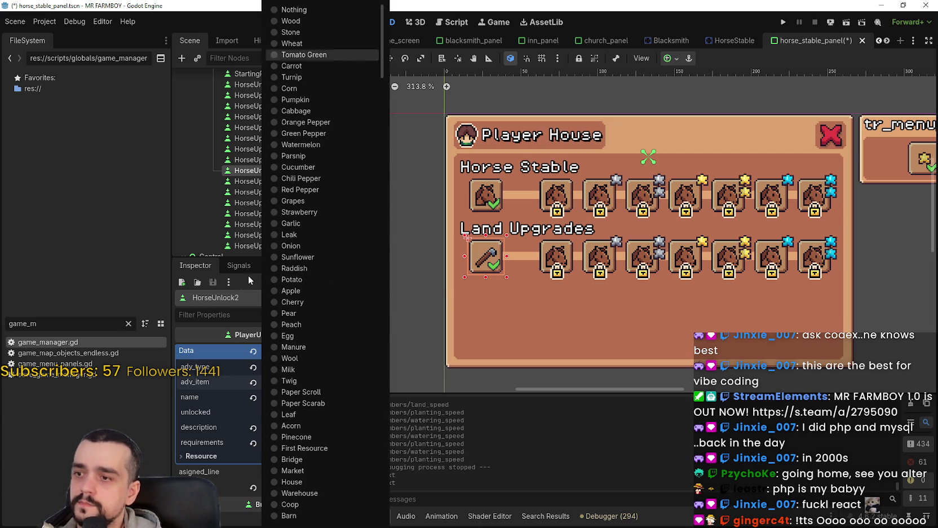
pyautogui.scroll(-5, 327, 365)
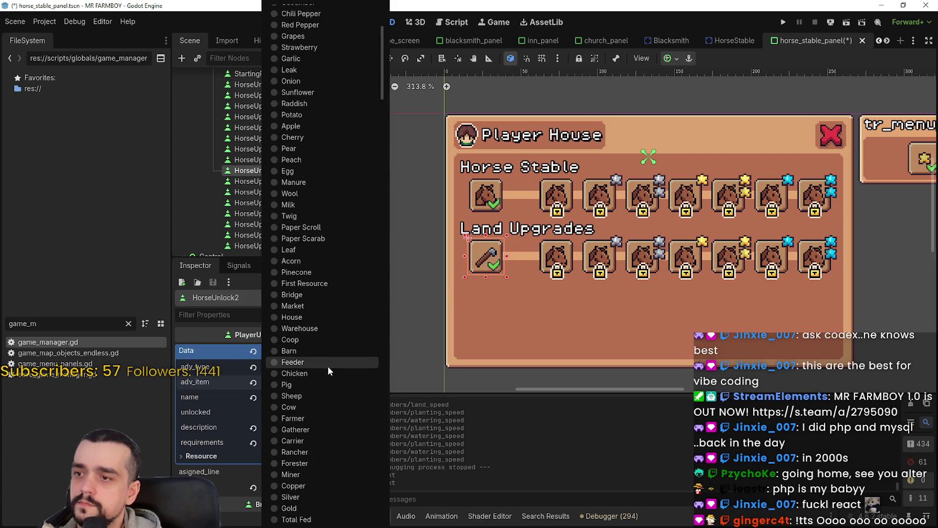
pyautogui.scroll(-2, 328, 367)
pyautogui.scroll(-4, 327, 364)
pyautogui.scroll(-8, 327, 365)
pyautogui.scroll(-20, 328, 364)
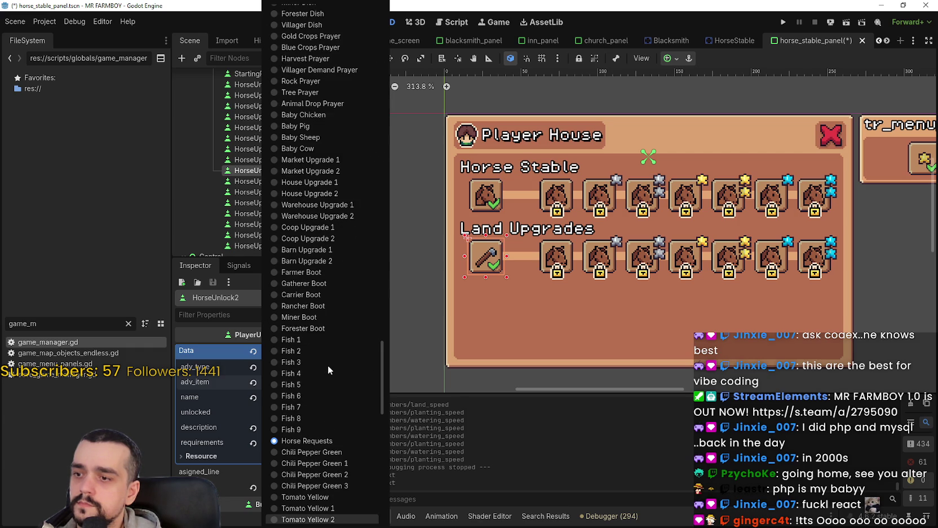
pyautogui.scroll(-3, 327, 364)
pyautogui.scroll(20, 328, 365)
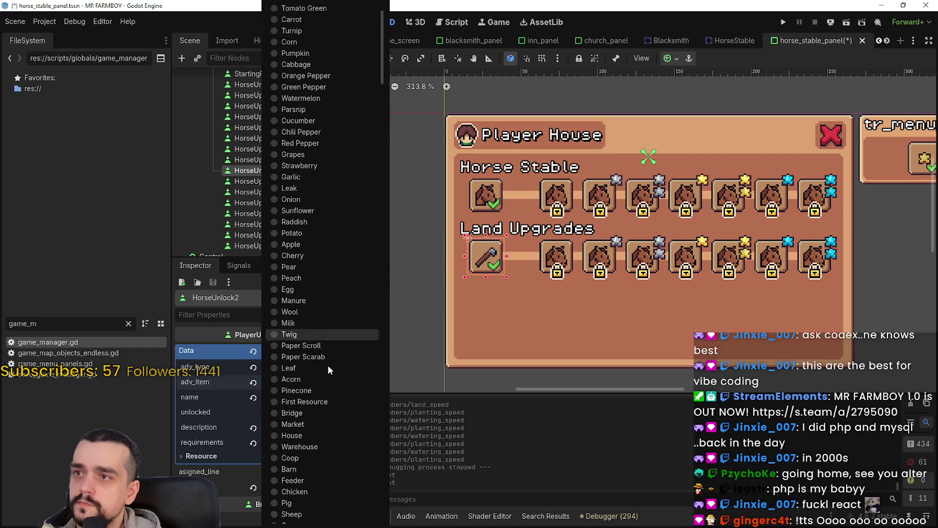
pyautogui.scroll(-4, 328, 364)
pyautogui.scroll(4, 316, 367)
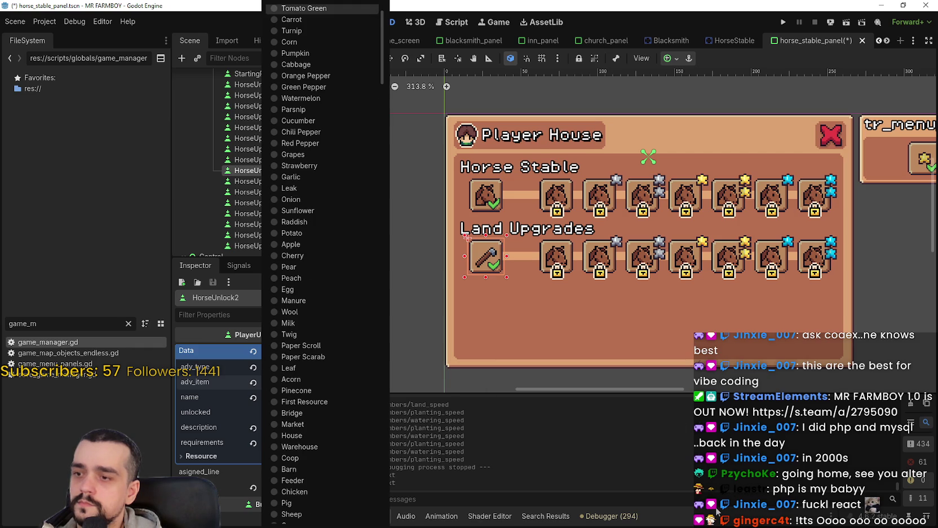
pyautogui.scroll(-5, 316, 366)
pyautogui.press('Down')
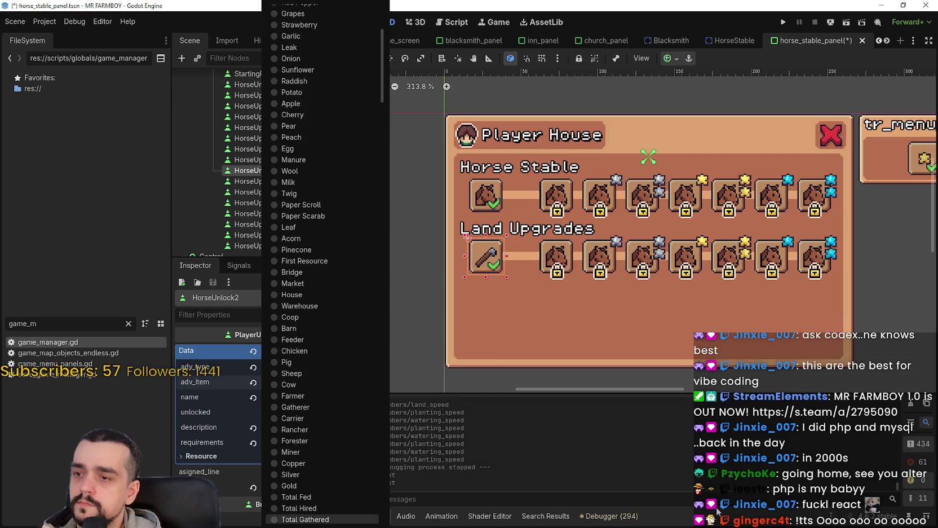
pyautogui.press('Up')
pyautogui.press('Up')
pyautogui.press('Up')
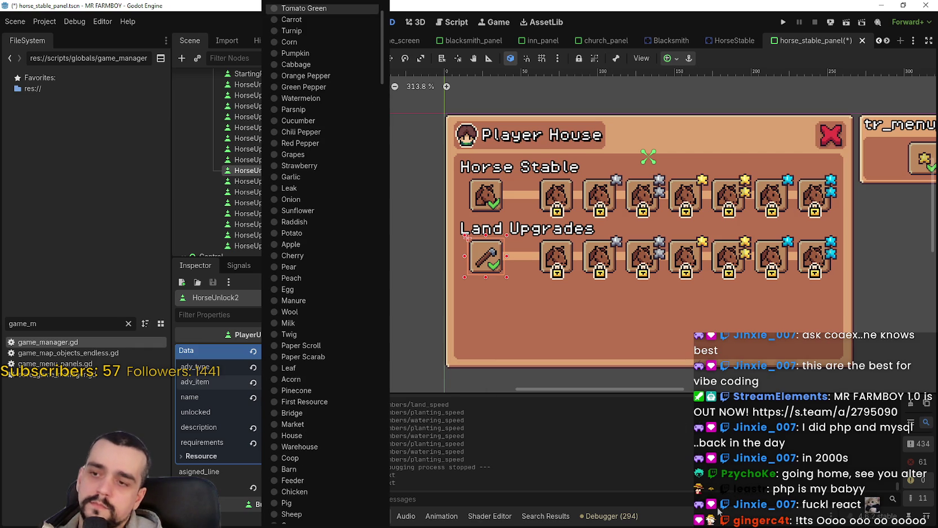
pyautogui.press('Up')
pyautogui.press('Up')
pyautogui.press('Up')
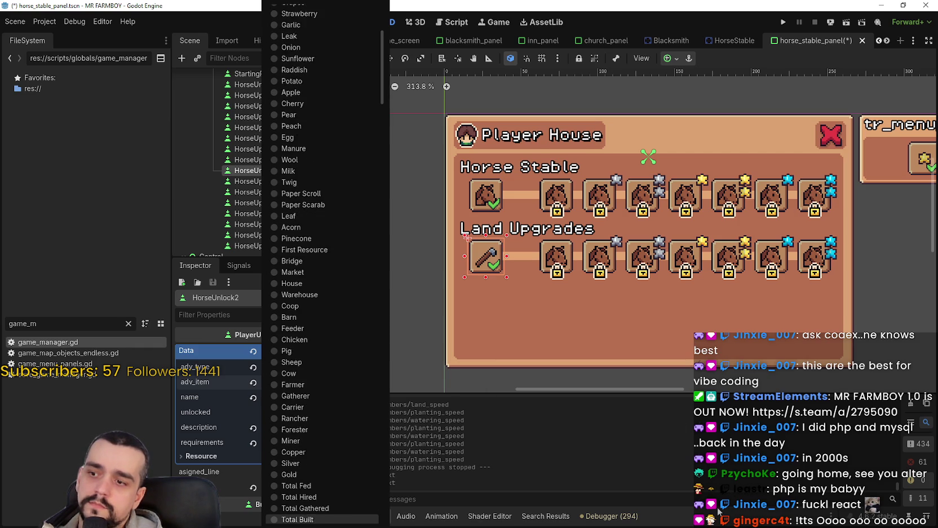
pyautogui.press('Down')
pyautogui.press('Down')
pyautogui.press('Down')
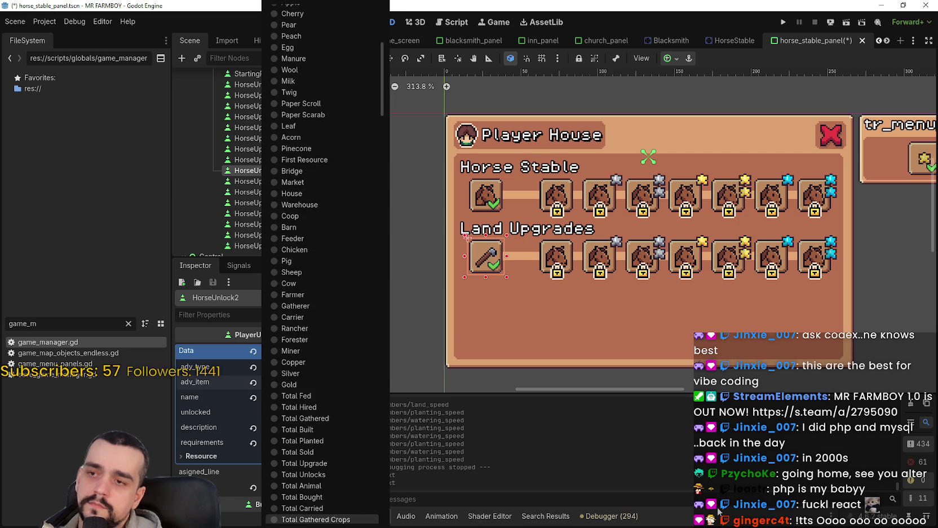
pyautogui.press('Down')
pyautogui.press('Down')
pyautogui.press('Down')
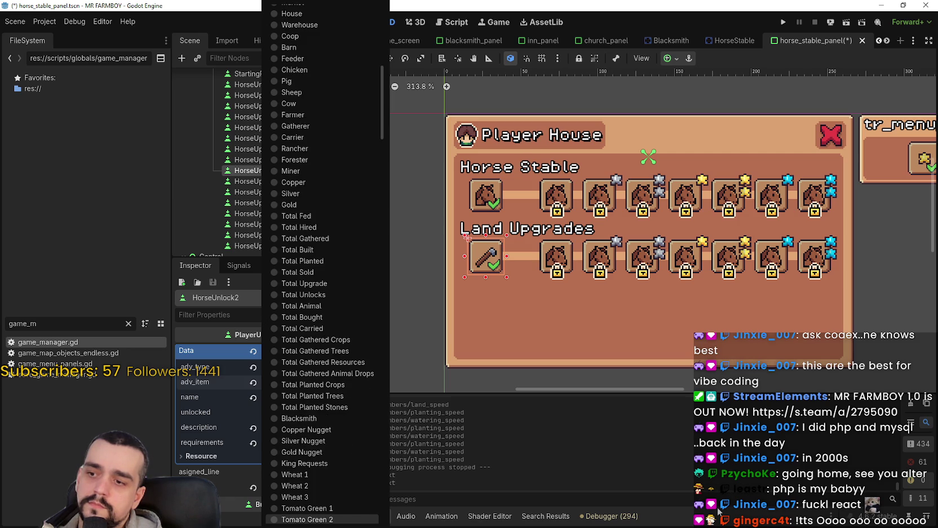
pyautogui.press('Down')
pyautogui.press('Down')
pyautogui.press('Down')
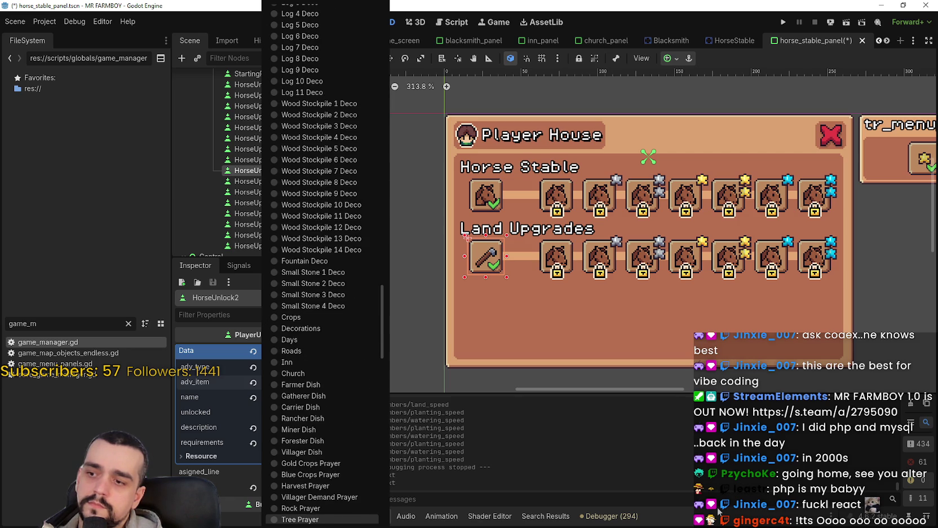
pyautogui.press('Down')
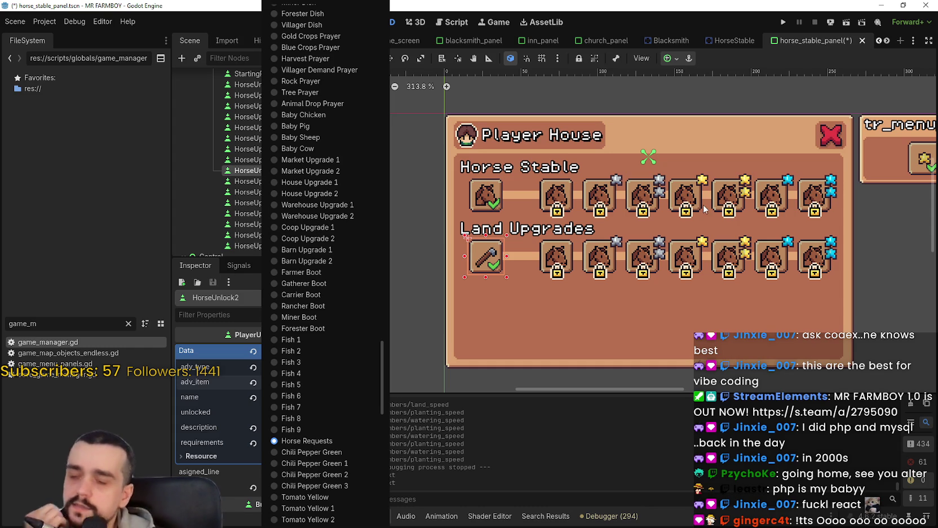
pyautogui.click(566, 261)
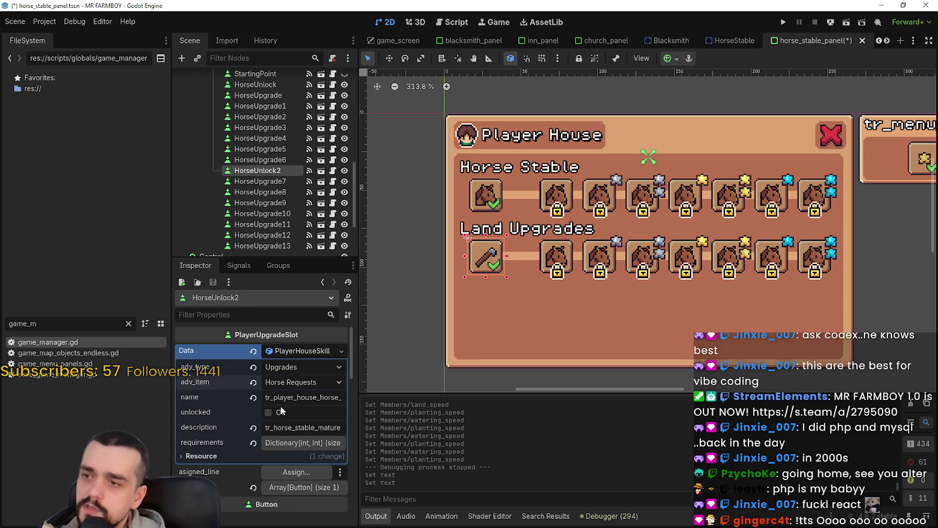
# Compare against the Horse Stable tile's upgrade data, then return to the first land tile.
pyautogui.click(299, 382)
pyautogui.scroll(-10, 319, 416)
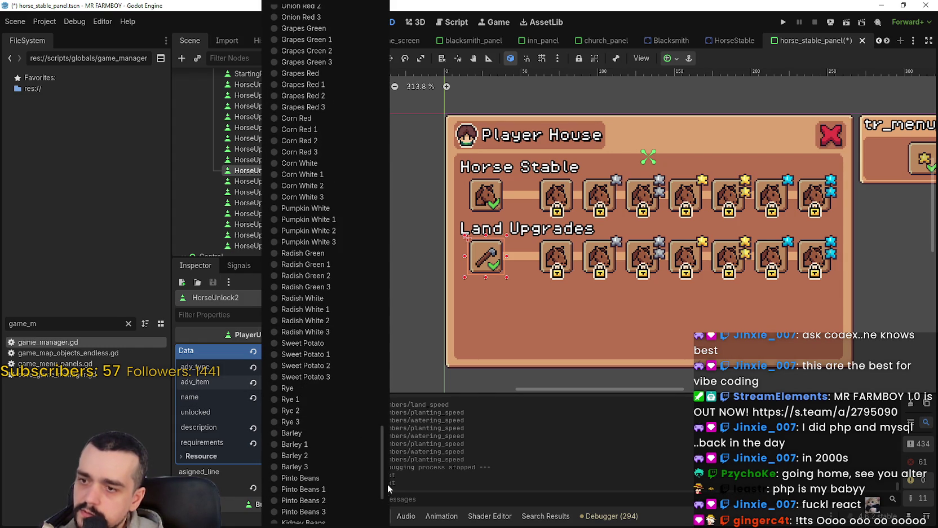
pyautogui.scroll(-5, 383, 499)
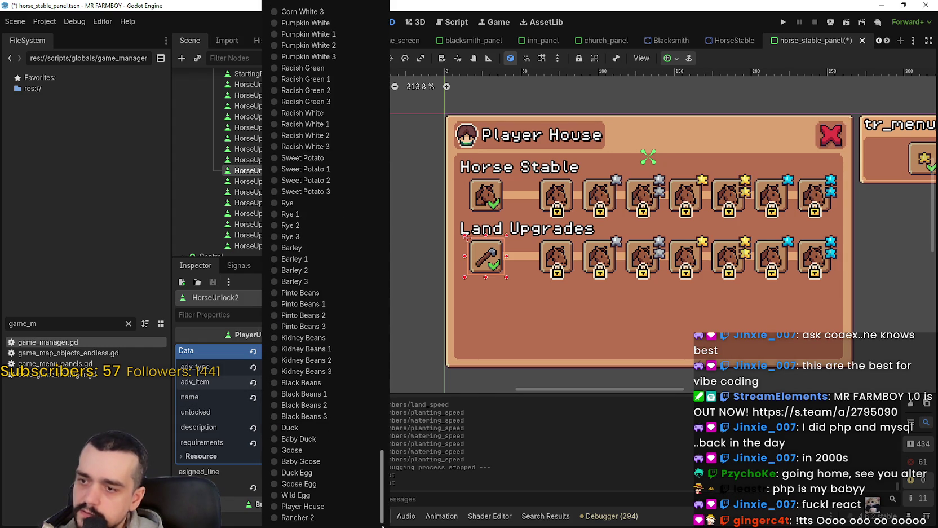
pyautogui.moveTo(383, 515)
pyautogui.mouseDown()
pyautogui.moveTo(398, 221)
pyautogui.moveTo(478, 220)
pyautogui.mouseUp()
pyautogui.click(485, 202)
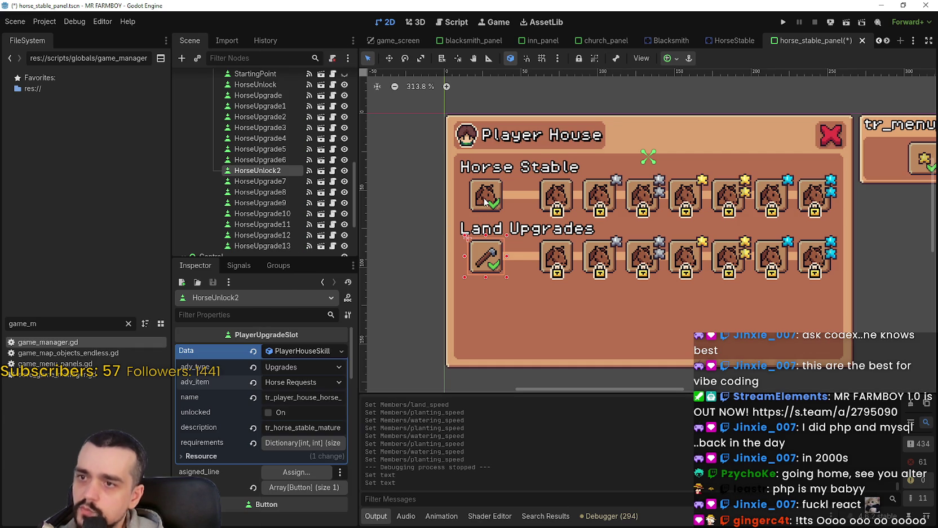
pyautogui.click(490, 200)
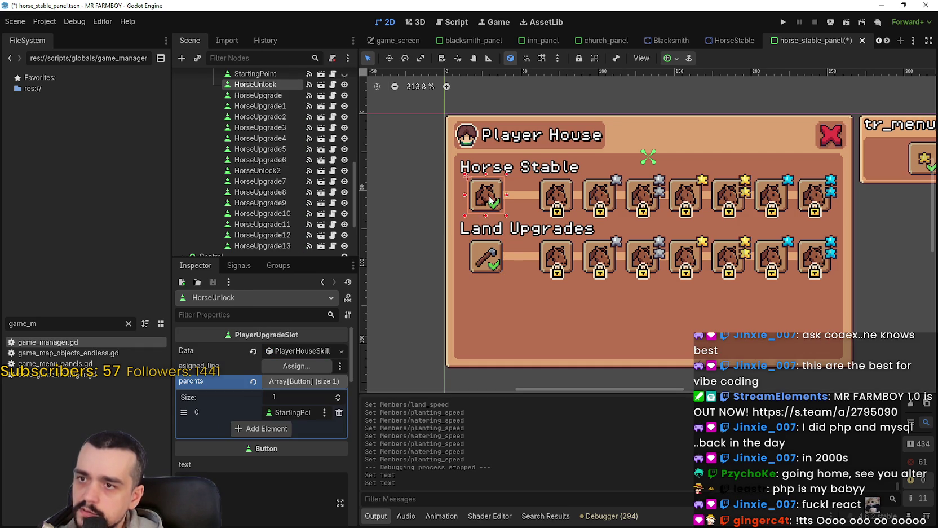
pyautogui.click(287, 350)
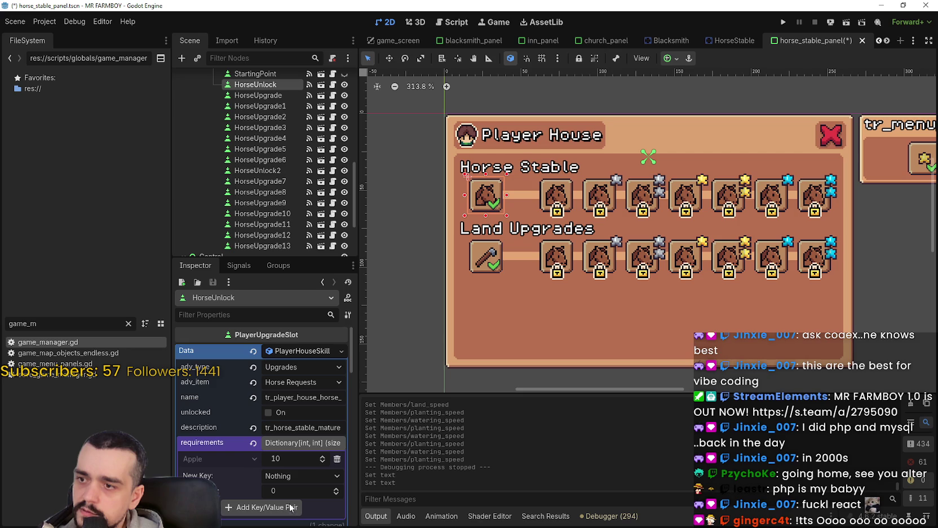
pyautogui.click(492, 263)
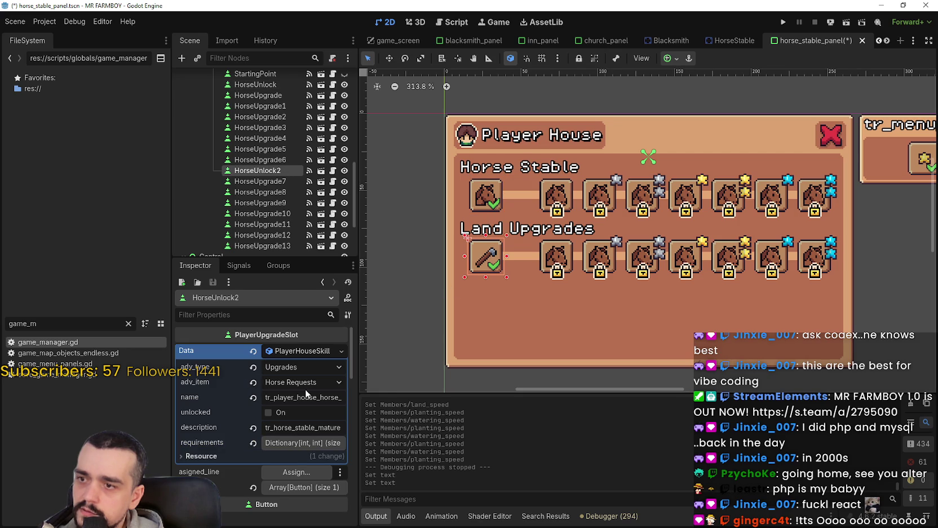
# Set the first land tile's adv_item to Wood.
pyautogui.click(305, 383)
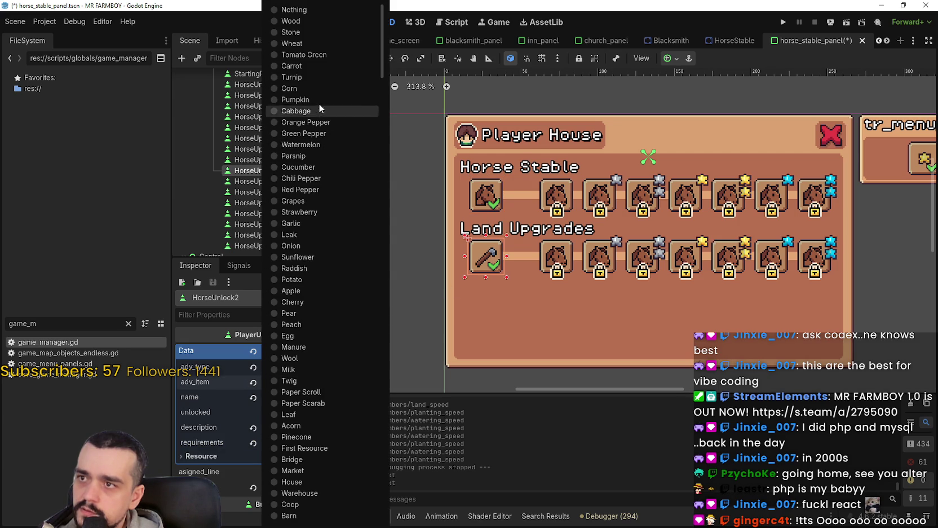
pyautogui.scroll(-5, 346, 430)
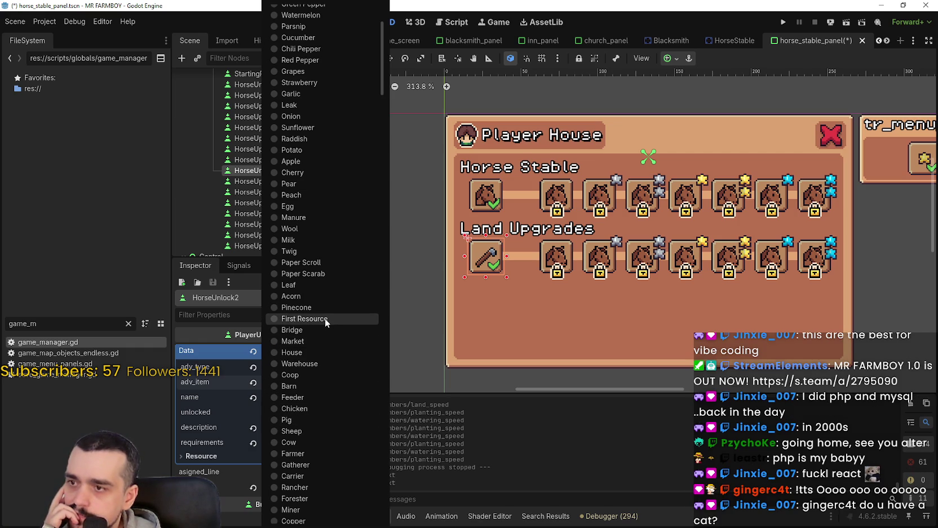
pyautogui.scroll(-15, 325, 318)
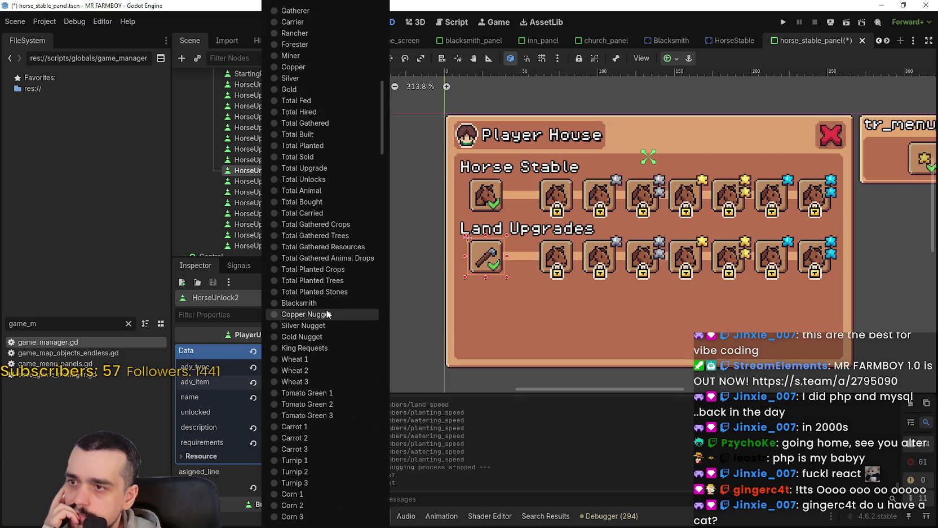
pyautogui.scroll(20, 326, 314)
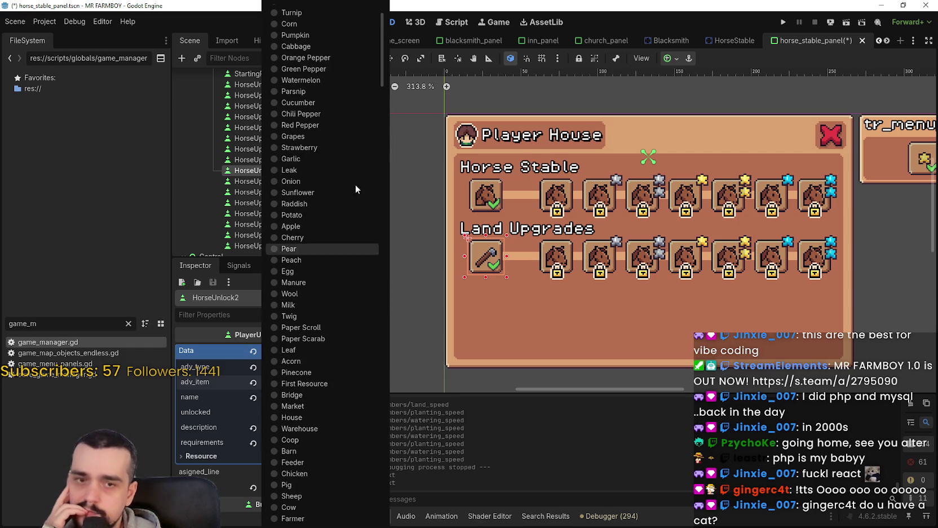
pyautogui.scroll(-10, 347, 198)
pyautogui.scroll(-20, 351, 303)
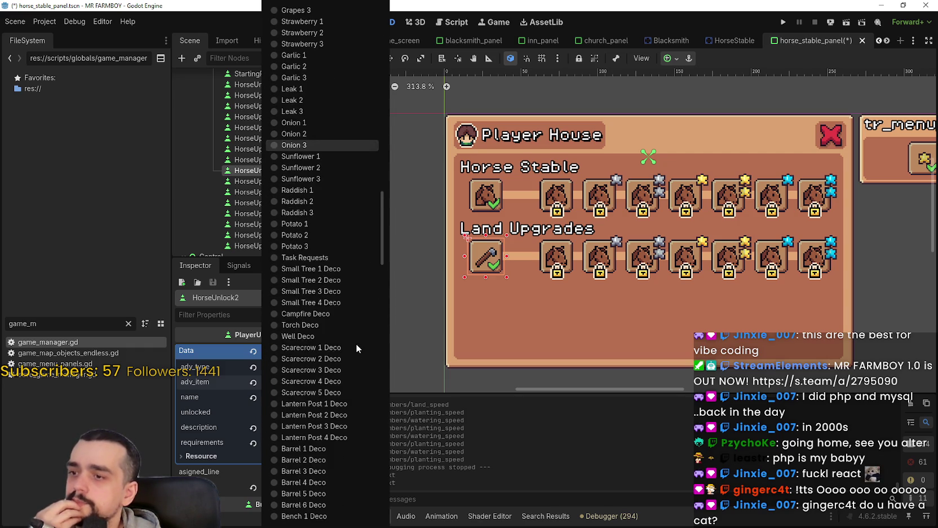
pyautogui.moveTo(382, 262)
pyautogui.mouseDown()
pyautogui.moveTo(398, 524)
pyautogui.moveTo(389, 222)
pyautogui.mouseUp()
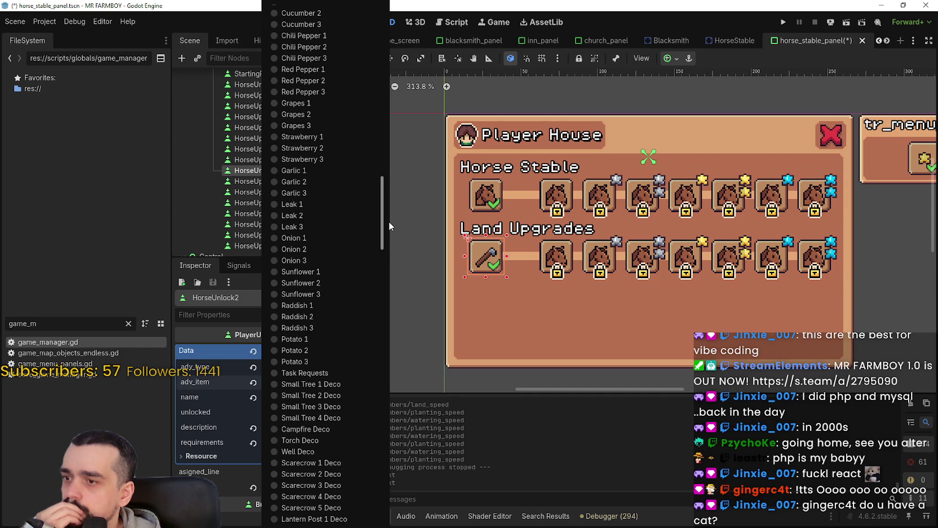
pyautogui.moveTo(388, 221)
pyautogui.mouseDown()
pyautogui.moveTo(381, 175)
pyautogui.moveTo(391, 115)
pyautogui.moveTo(389, 341)
pyautogui.moveTo(380, 388)
pyautogui.moveTo(390, 350)
pyautogui.moveTo(367, 396)
pyautogui.moveTo(367, 411)
pyautogui.moveTo(375, 360)
pyautogui.moveTo(373, 510)
pyautogui.mouseUp()
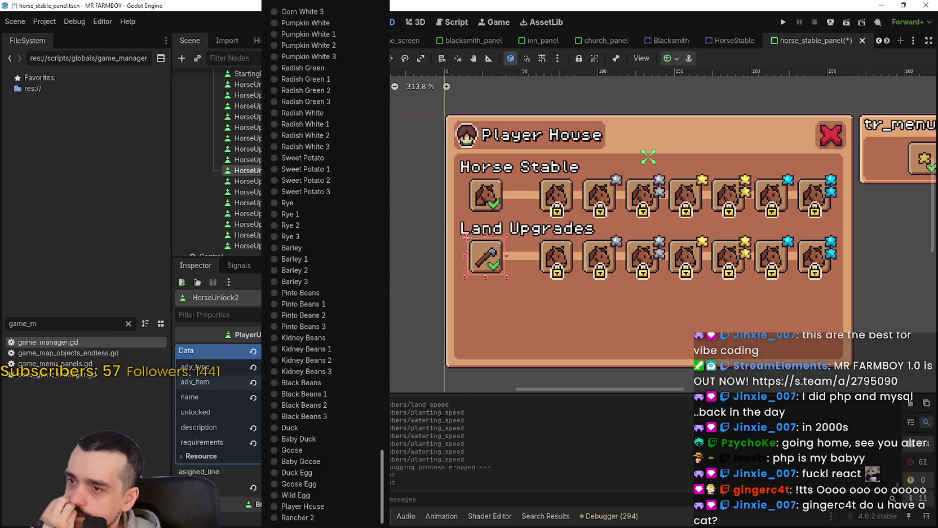
pyautogui.moveTo(377, 509)
pyautogui.mouseDown()
pyautogui.moveTo(379, 172)
pyautogui.moveTo(398, 42)
pyautogui.mouseUp()
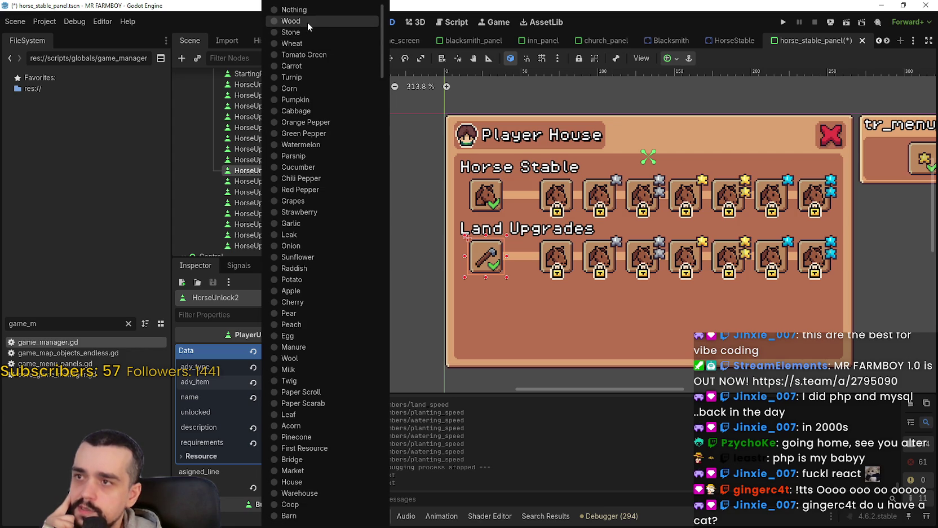
pyautogui.click(289, 21)
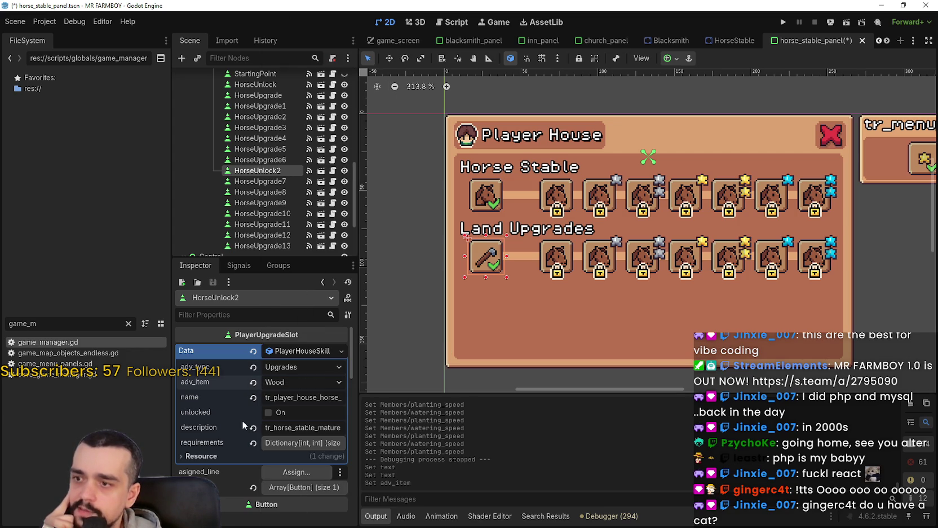
# Expand the axe slot's requirements dictionary, showing a cost of 10 Apple.
pyautogui.click(288, 398)
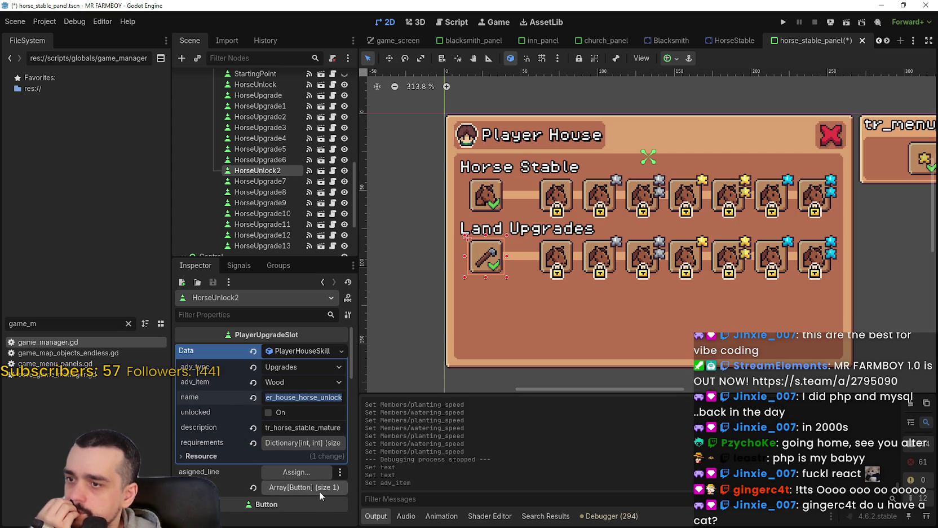
pyautogui.click(314, 444)
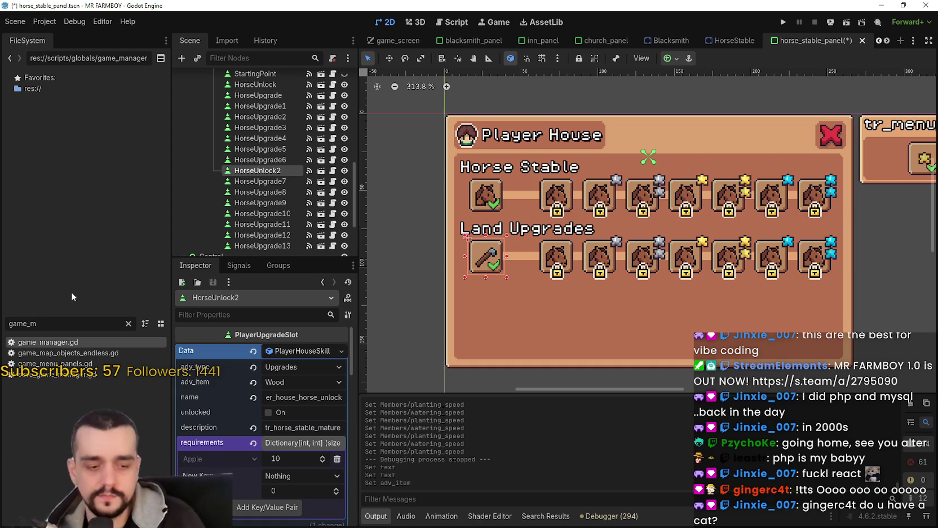
# Rename the HorseUnlock2 node to FarmTile2x2.
pyautogui.scroll(-2, 482, 239)
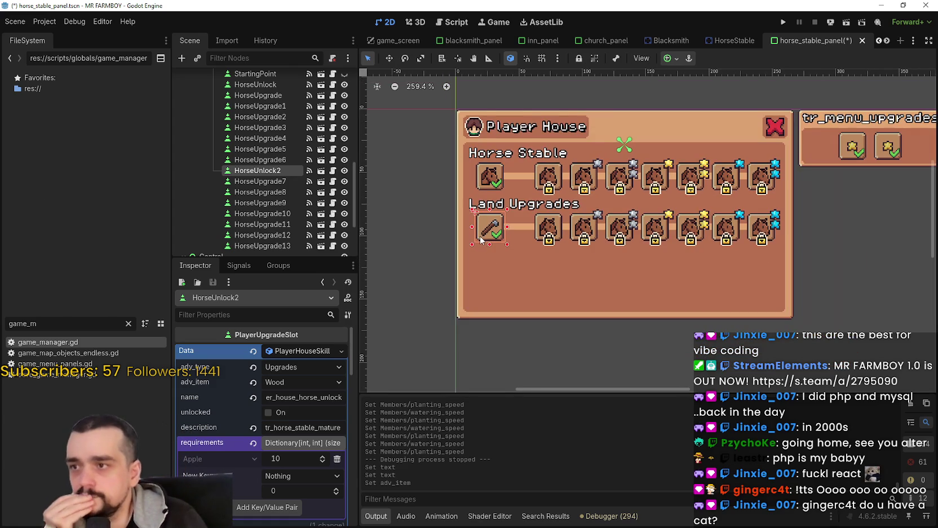
pyautogui.scroll(1, 482, 240)
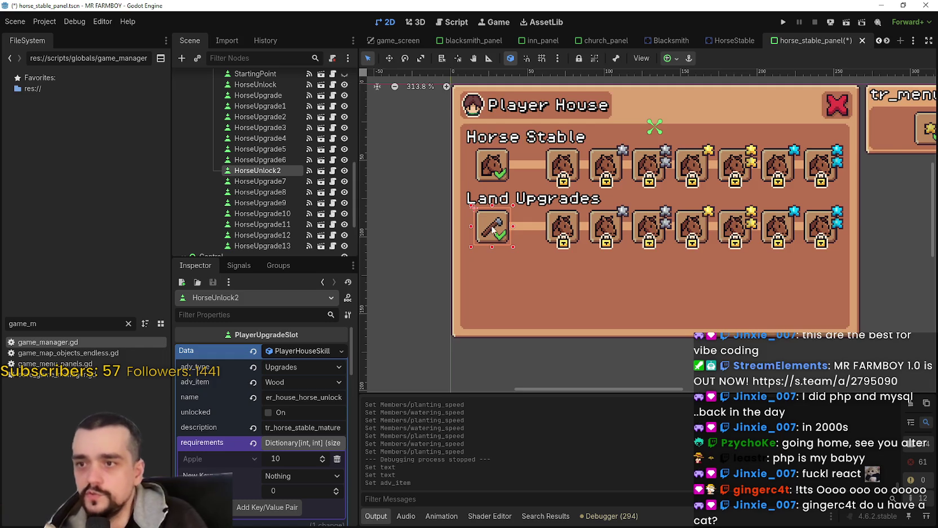
pyautogui.scroll(1, 464, 226)
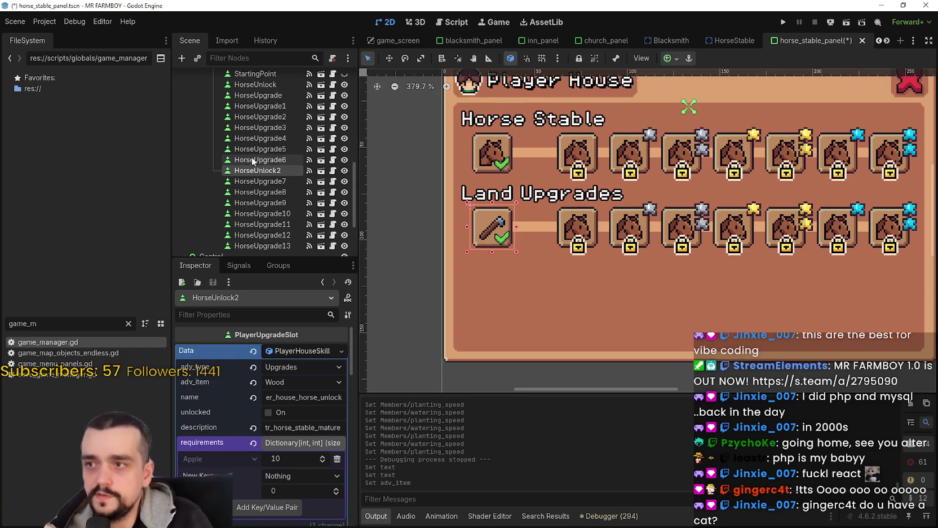
pyautogui.doubleClick(241, 171)
pyautogui.write('FarmTile2x2')
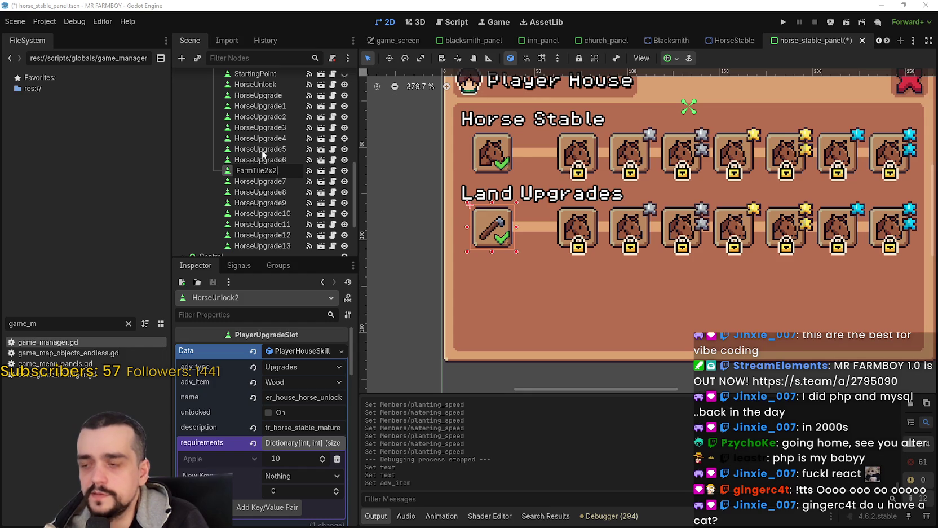
pyautogui.press('Return')
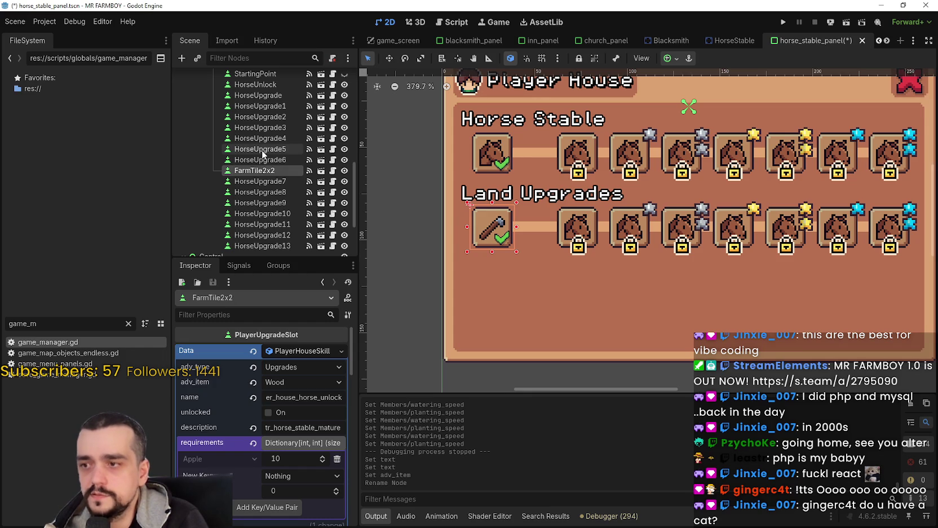
# Move the farm tile down beneath the Land Upgrades row.
pyautogui.click(389, 58)
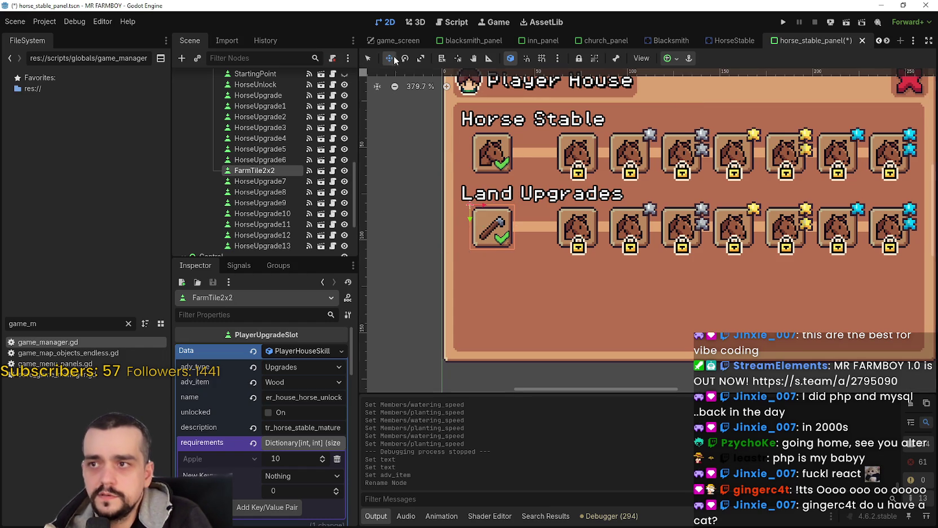
pyautogui.moveTo(489, 248)
pyautogui.mouseDown()
pyautogui.moveTo(491, 339)
pyautogui.moveTo(486, 282)
pyautogui.mouseUp()
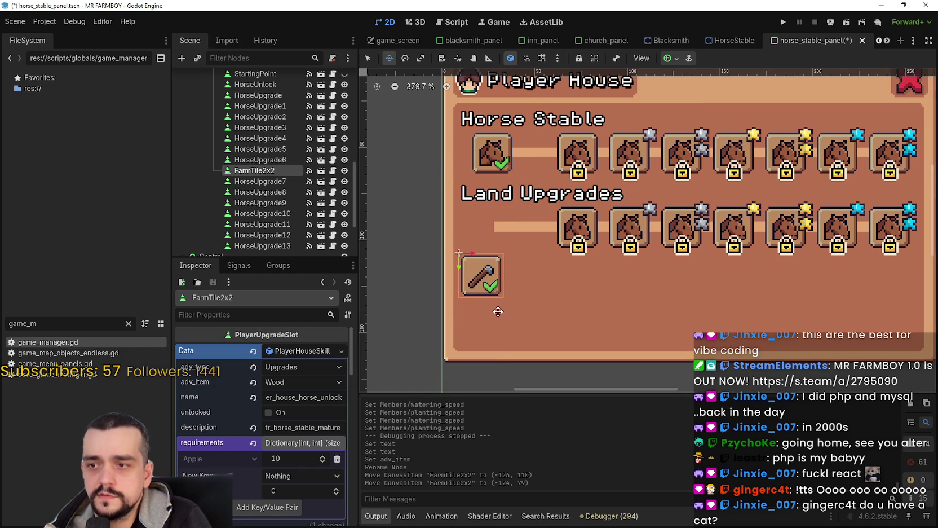
pyautogui.scroll(-3, 498, 310)
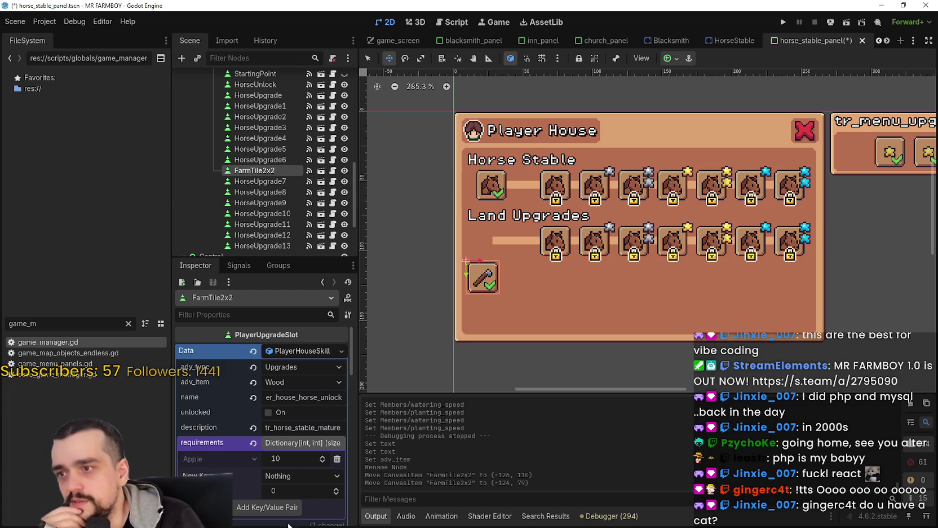
pyautogui.click(307, 428)
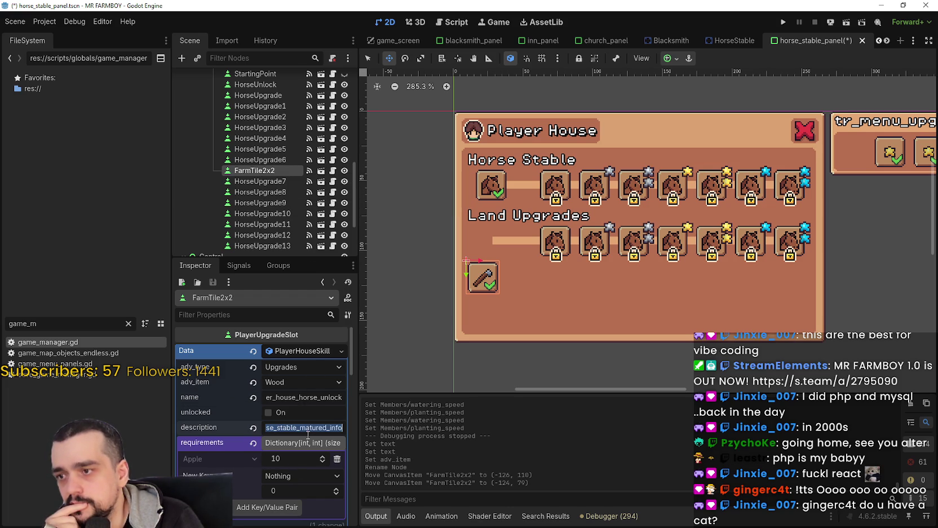
pyautogui.click(331, 397)
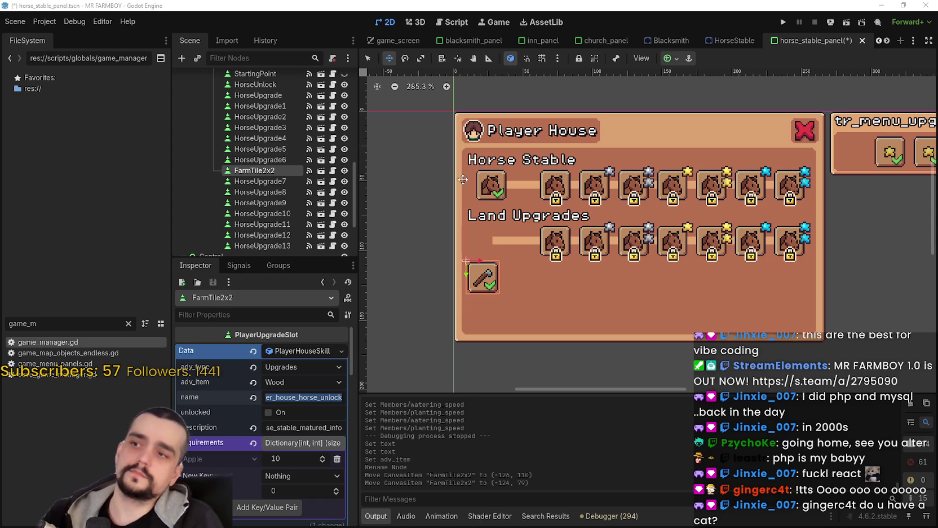
pyautogui.doubleClick(265, 171)
# Rename the node to FarmTile and set its description to tr_crafting_land_farm.
pyautogui.press('BackSpace')
pyautogui.press('BackSpace')
pyautogui.press('BackSpace')
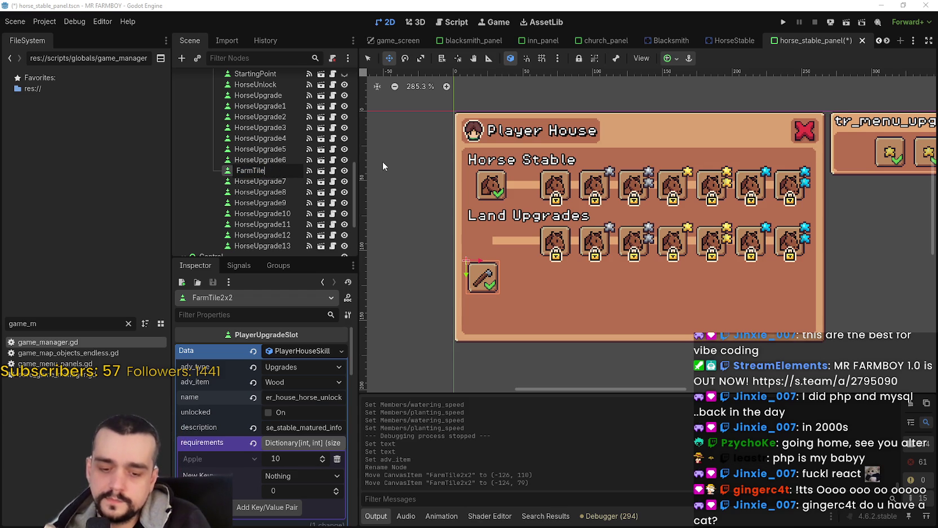
pyautogui.press('Return')
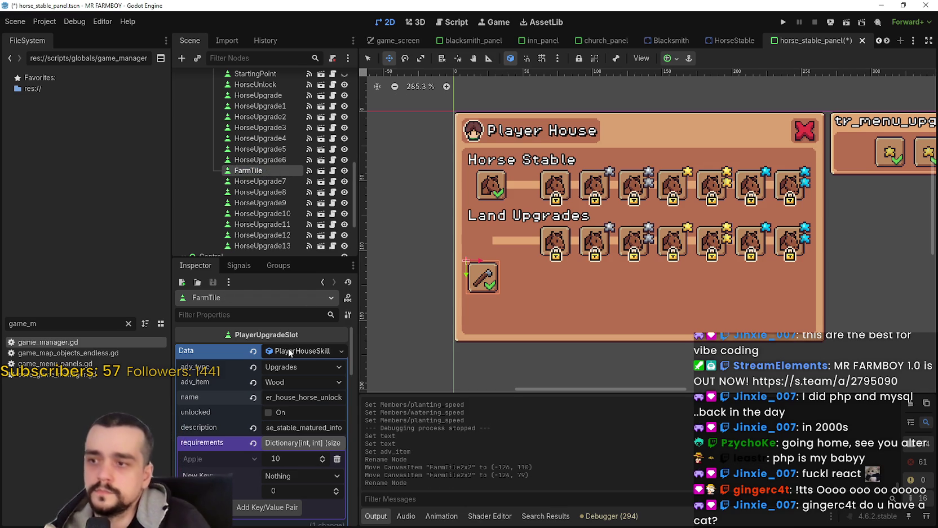
pyautogui.click(305, 396)
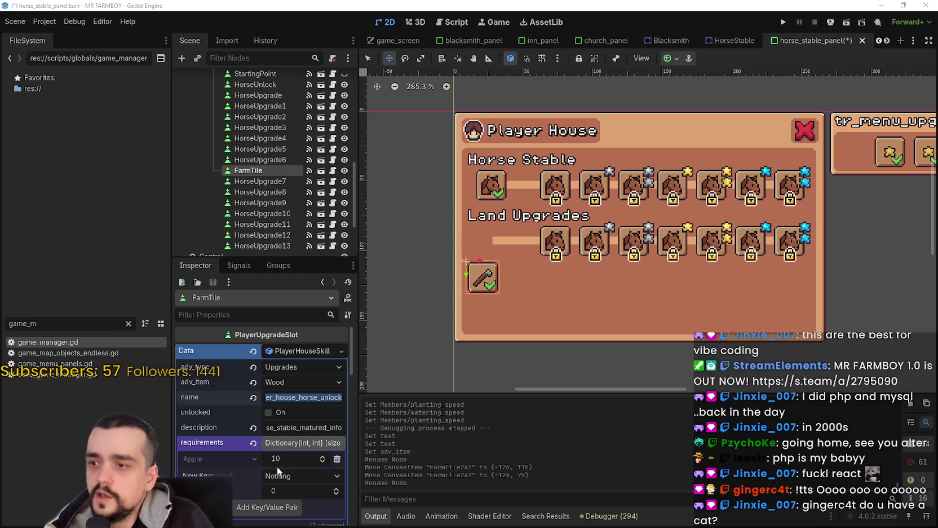
pyautogui.click(288, 428)
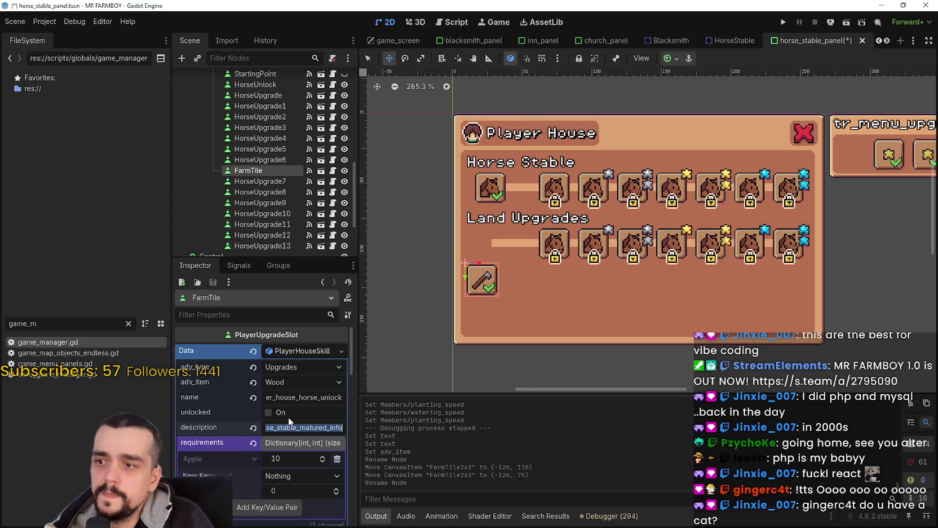
pyautogui.hotkey('ctrl', 'v')
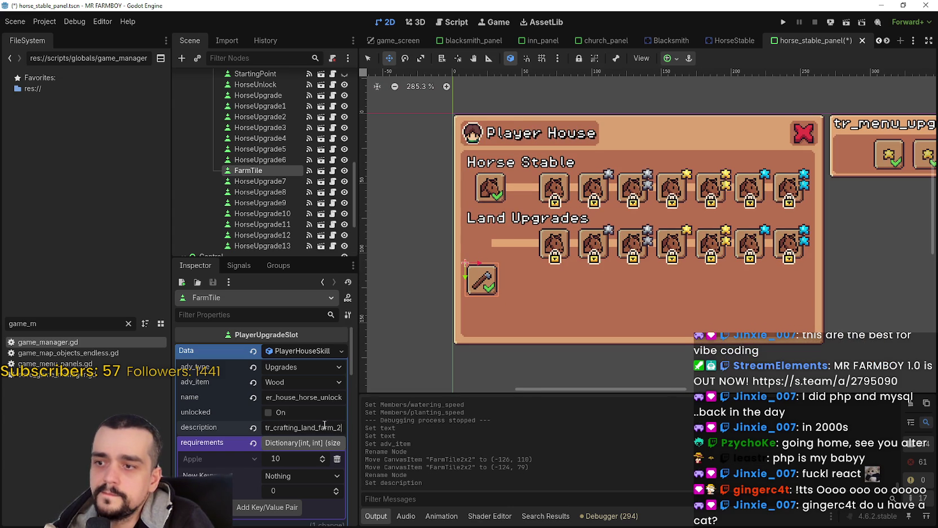
pyautogui.press('BackSpace')
pyautogui.press('BackSpace')
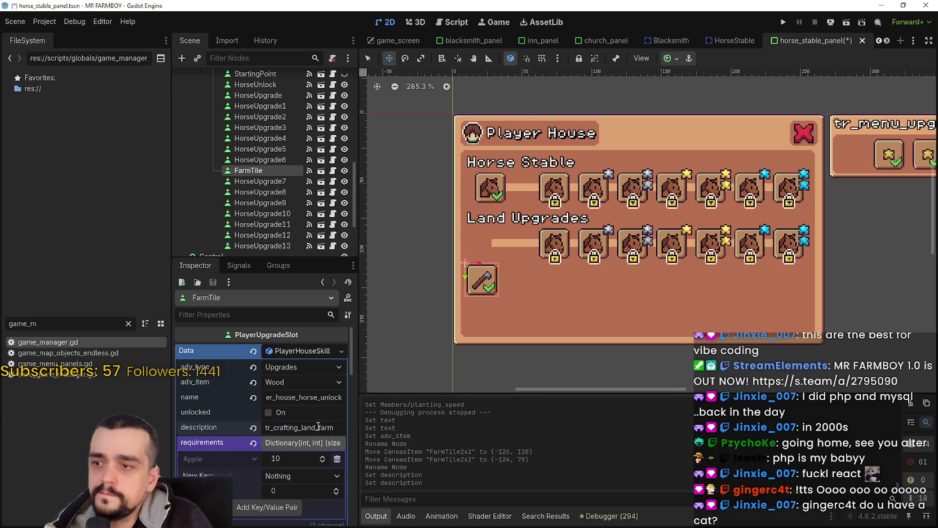
# Set the name to tr_crafting_land_farm and delete the 10 Apple requirement.
pyautogui.doubleClick(309, 398)
pyautogui.write('tr_crafting_land_farm')
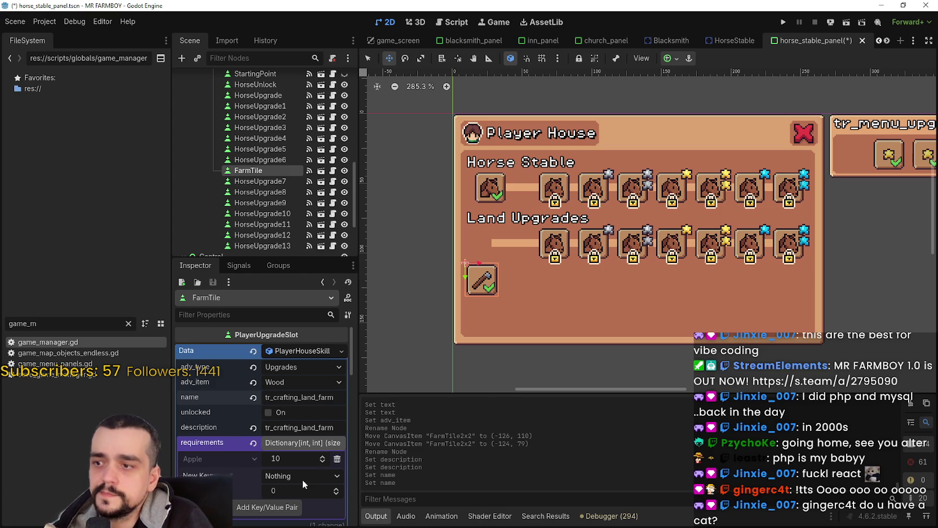
pyautogui.click(337, 459)
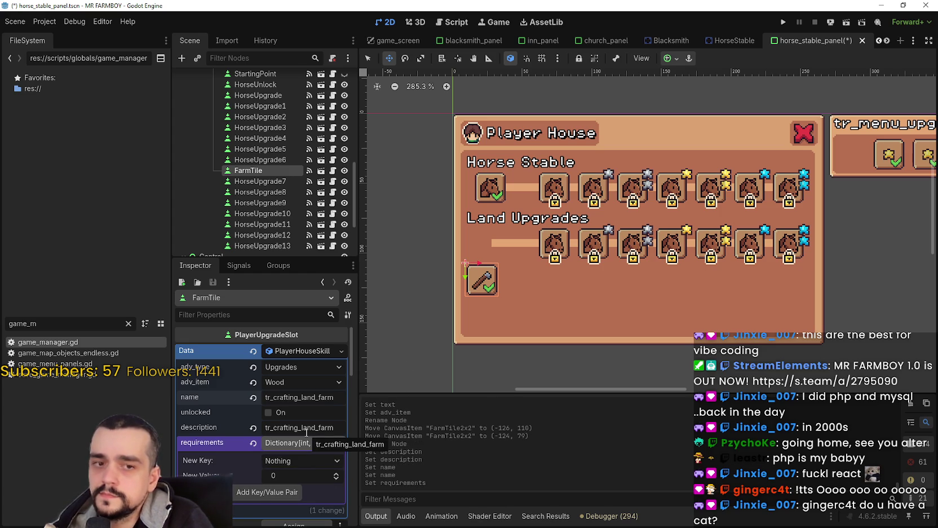
# Nudge the farm tile into position below the Land Upgrades heading.
pyautogui.moveTo(569, 249); pyautogui.dragTo(556, 258)
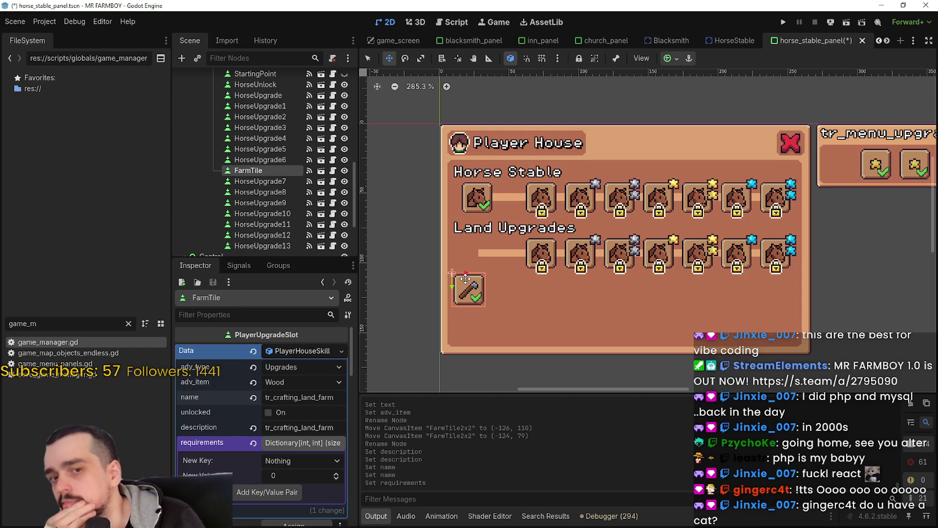
pyautogui.scroll(3, 466, 279)
pyautogui.moveTo(465, 278)
pyautogui.mouseDown()
pyautogui.moveTo(489, 286)
pyautogui.moveTo(476, 285)
pyautogui.mouseUp()
pyautogui.scroll(-2, 496, 284)
pyautogui.scroll(1, 496, 289)
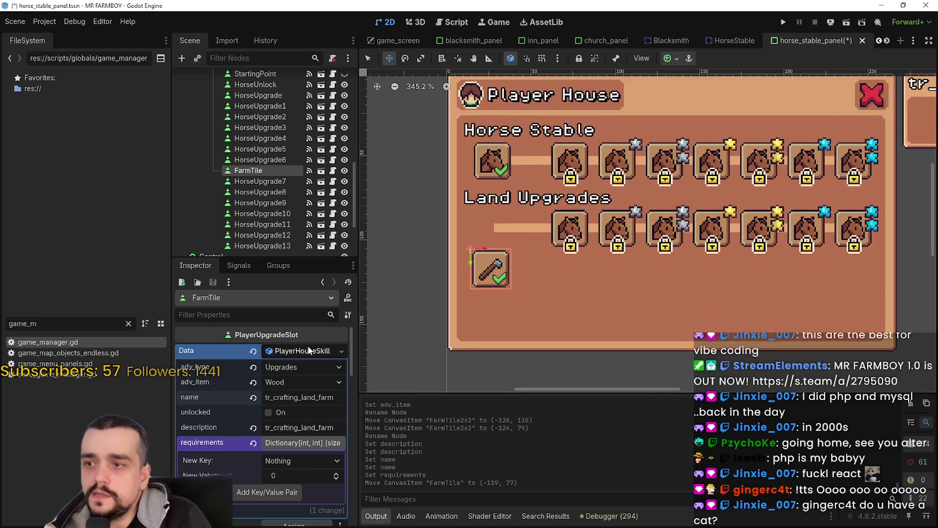
pyautogui.scroll(-1, 375, 347)
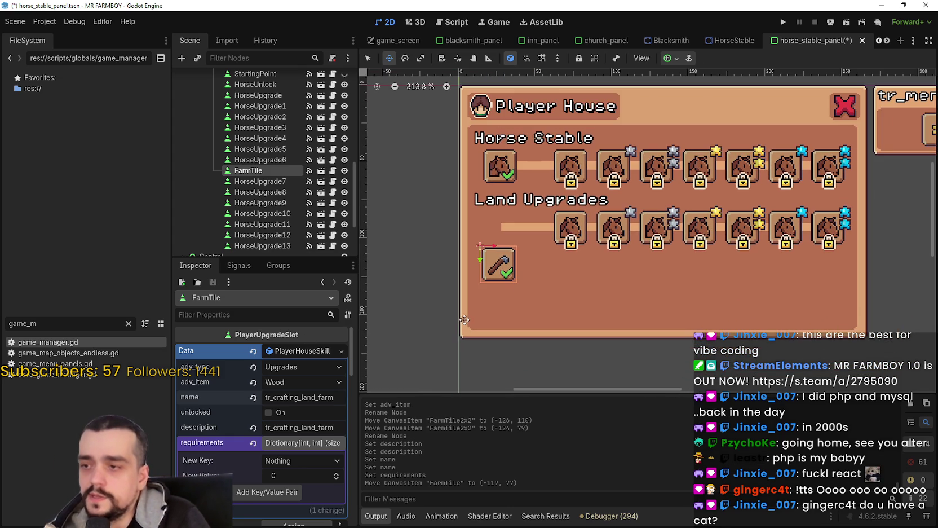
pyautogui.doubleClick(315, 428)
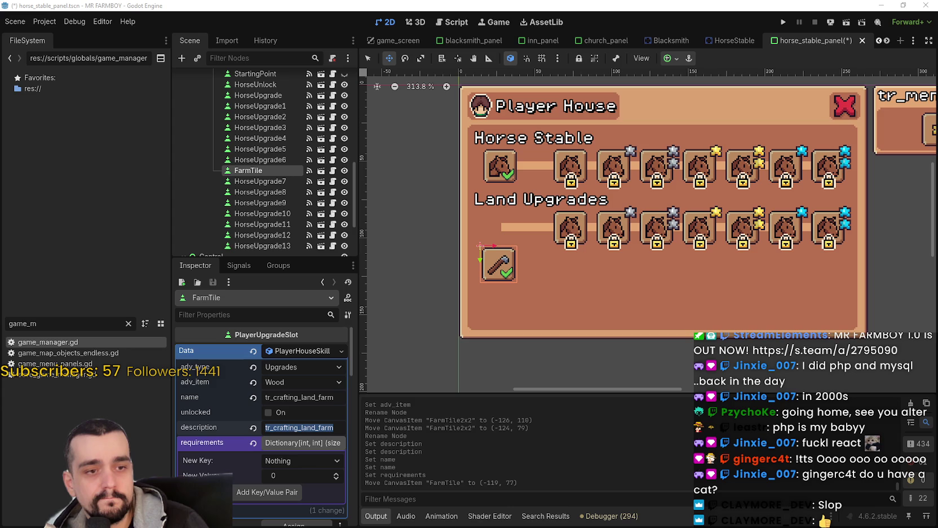
# Switch to the MR FARMBOY Localization spreadsheet showing the tr_crafting_land_farm key rows.
pyautogui.hotkey('alt', 'Tab')
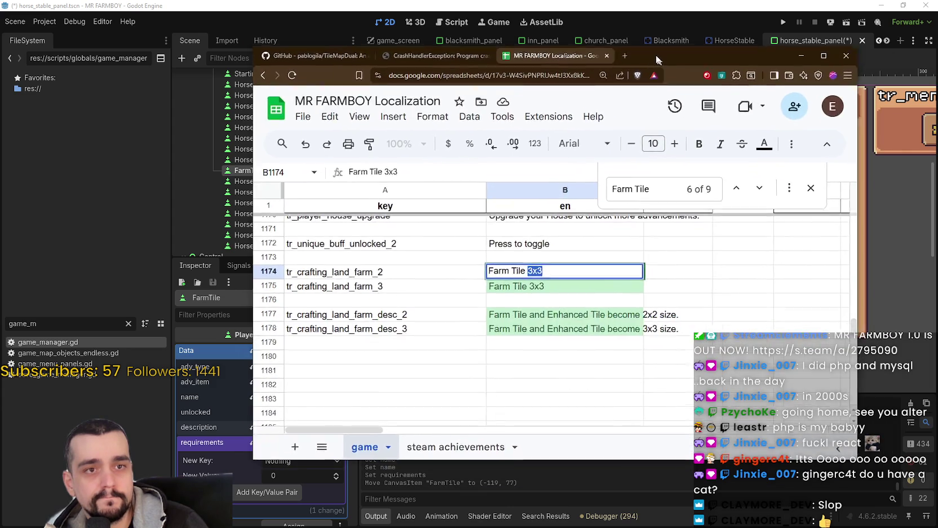
# In the localization sheet, open farm_3's 'Farm Tile 3x3' English entry and leave it unchanged.
pyautogui.click(378, 298)
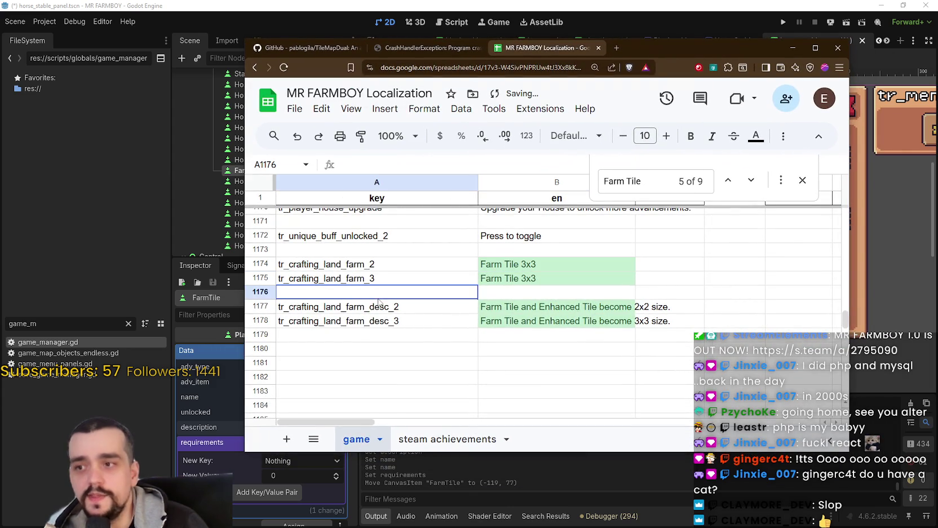
pyautogui.click(532, 307)
pyautogui.doubleClick(544, 279)
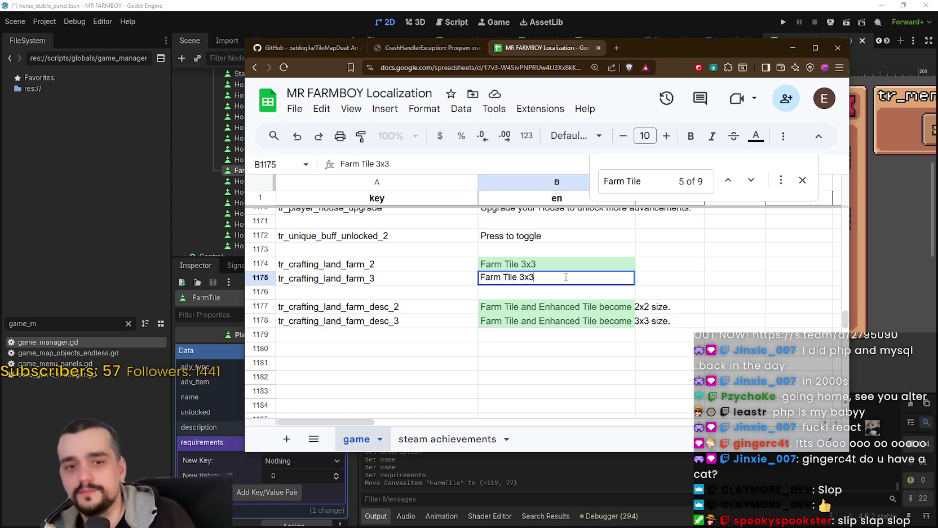
pyautogui.click(544, 265)
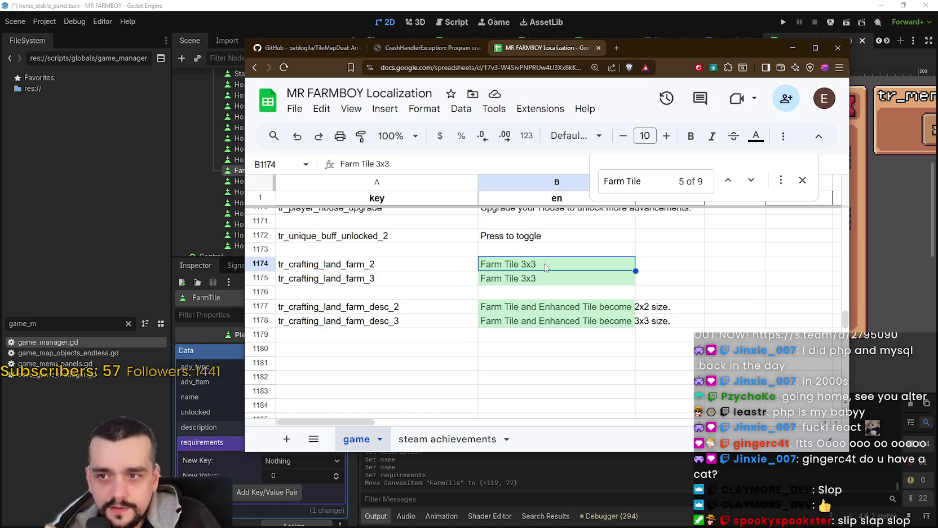
# Try 'Help' and 'Biggier Hoe' for tr_crafting_land_farm_2's English text, then leave it empty.
pyautogui.doubleClick(546, 263)
pyautogui.hotkey('ctrl', 'a')
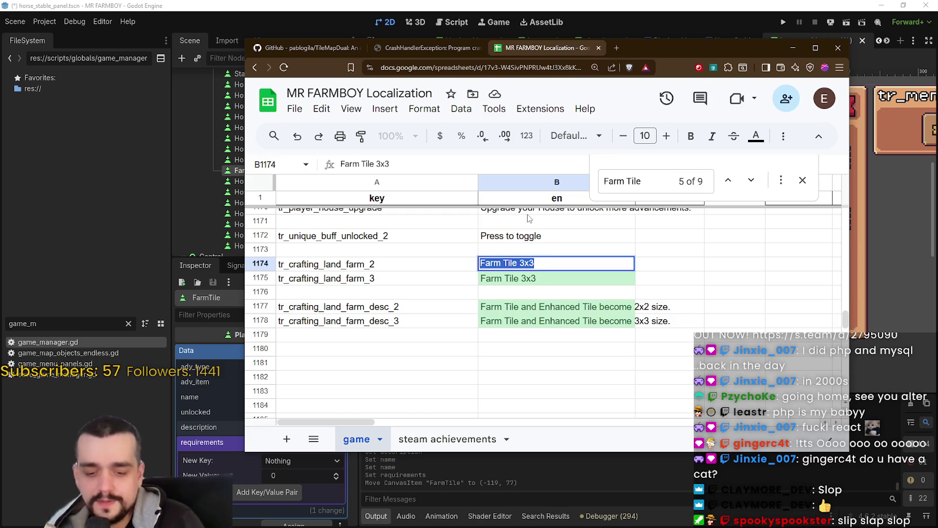
pyautogui.write('H')
pyautogui.press('BackSpace')
pyautogui.write('H')
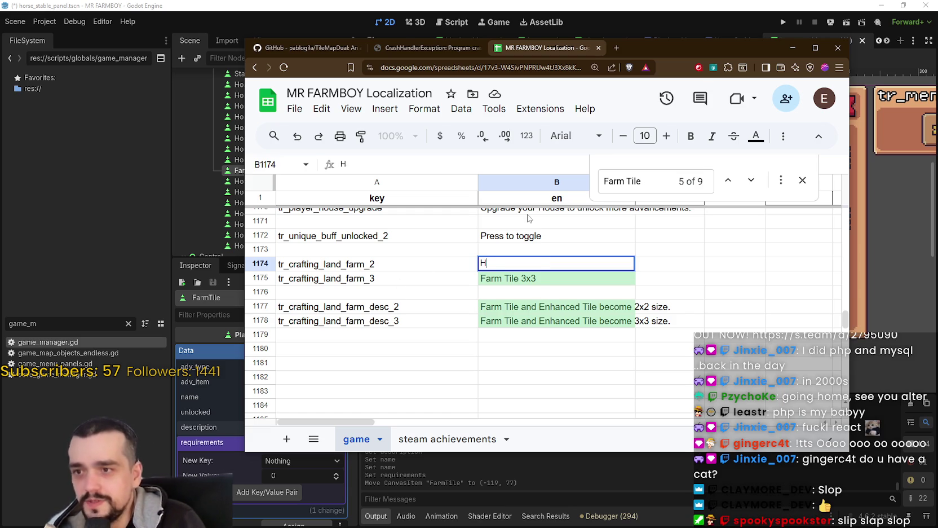
pyautogui.press('BackSpace')
pyautogui.write('Biggier Hoe')
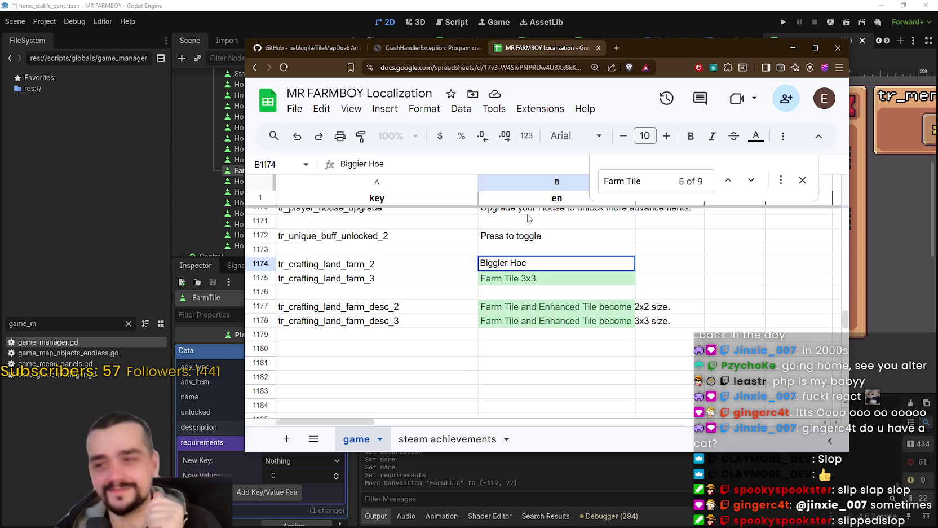
pyautogui.press('BackSpace')
pyautogui.press('BackSpace')
pyautogui.press('BackSpace')
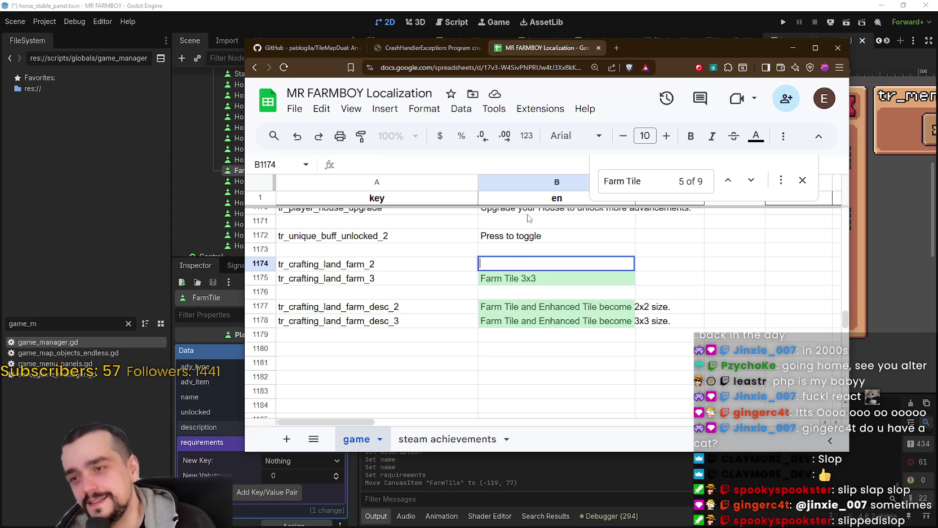
pyautogui.press('Return')
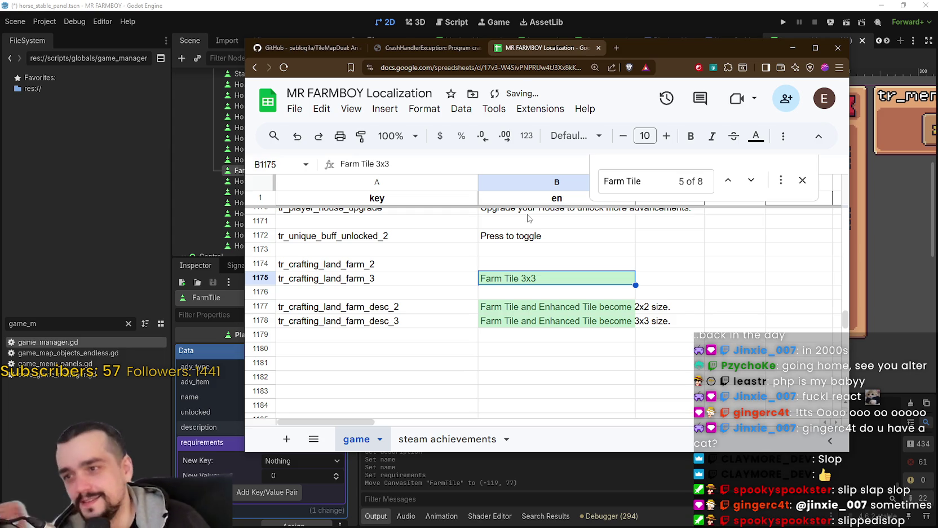
# Move farm_2 into row 1176 and farm_3 into row 1178, each above its description row.
pyautogui.moveTo(354, 264); pyautogui.dragTo(546, 264)
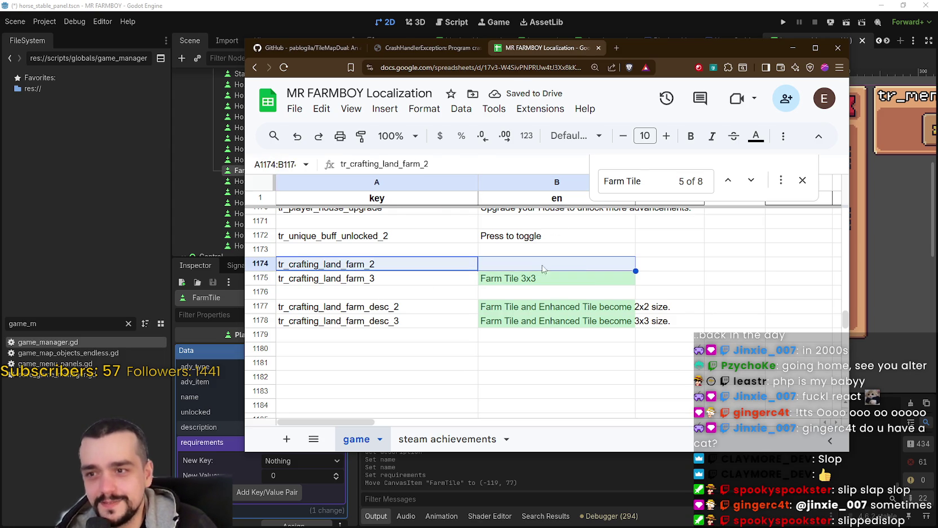
pyautogui.moveTo(392, 257)
pyautogui.mouseDown()
pyautogui.moveTo(395, 305)
pyautogui.moveTo(402, 294)
pyautogui.mouseUp()
pyautogui.moveTo(327, 322)
pyautogui.mouseDown()
pyautogui.moveTo(561, 327)
pyautogui.moveTo(514, 339)
pyautogui.mouseUp()
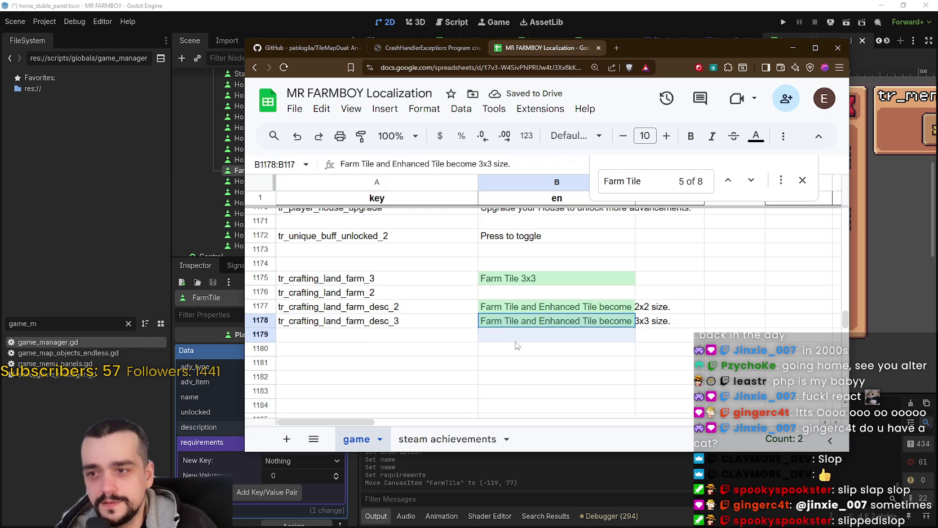
pyautogui.moveTo(397, 325)
pyautogui.mouseDown()
pyautogui.moveTo(526, 318)
pyautogui.moveTo(524, 336)
pyautogui.mouseUp()
pyautogui.click(423, 280)
pyautogui.moveTo(423, 280)
pyautogui.mouseDown()
pyautogui.moveTo(558, 279)
pyautogui.moveTo(521, 299)
pyautogui.moveTo(524, 321)
pyautogui.mouseUp()
# Confirm farm_3 still reads 'Farm Tile 3x3' and open farm_2's empty English cell for editing.
pyautogui.click(535, 381)
pyautogui.click(524, 319)
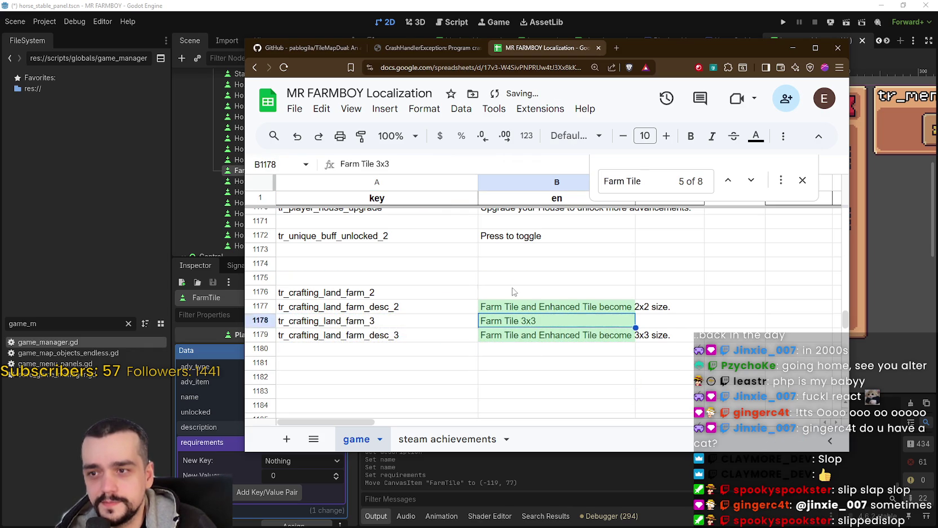
pyautogui.click(515, 292)
pyautogui.doubleClick(545, 290)
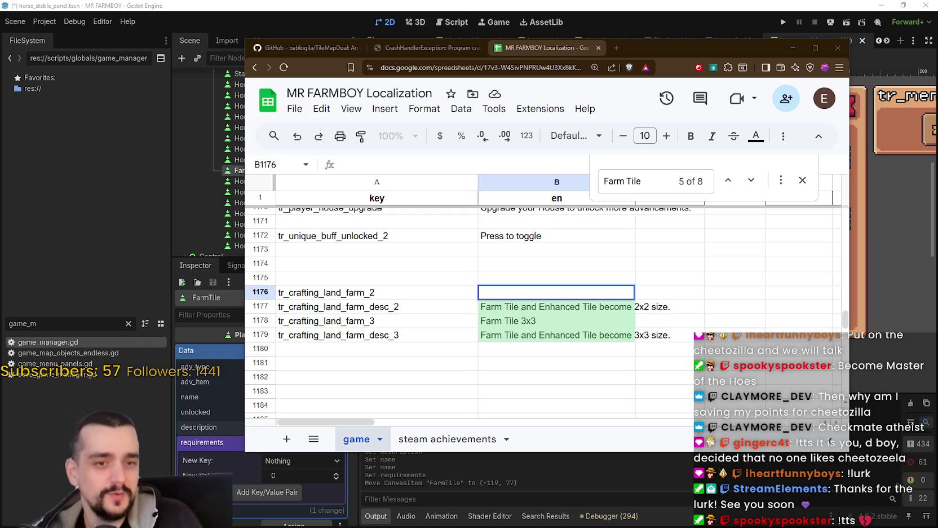
pyautogui.click(523, 351)
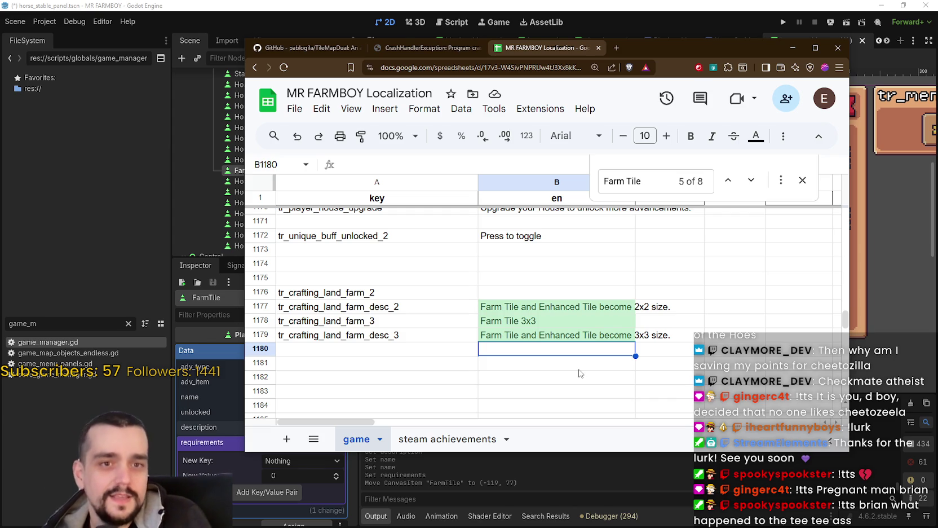
pyautogui.click(529, 311)
# Enter a tentative 'Bigge' name in farm_2's empty English cell.
pyautogui.click(463, 282)
pyautogui.click(507, 294)
pyautogui.click(538, 311)
pyautogui.click(480, 291)
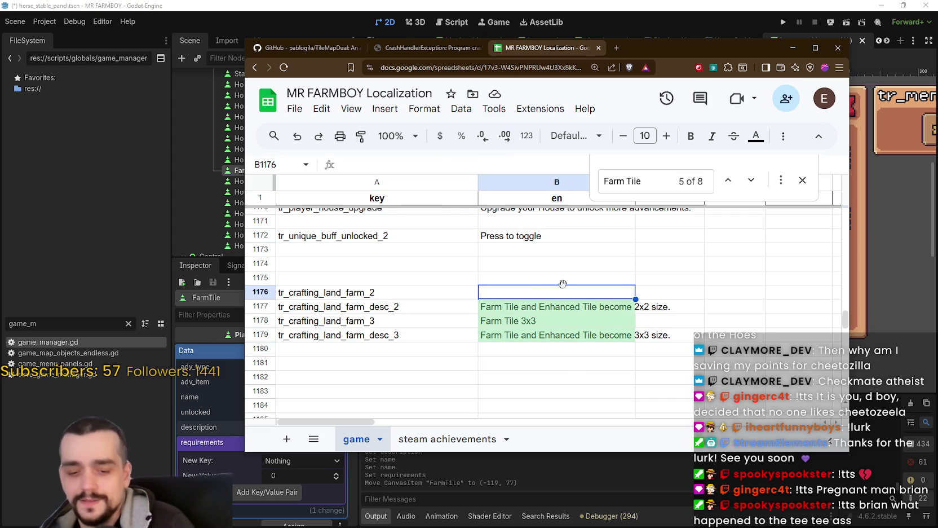
pyautogui.write('E')
pyautogui.press('BackSpace')
pyautogui.write('B')
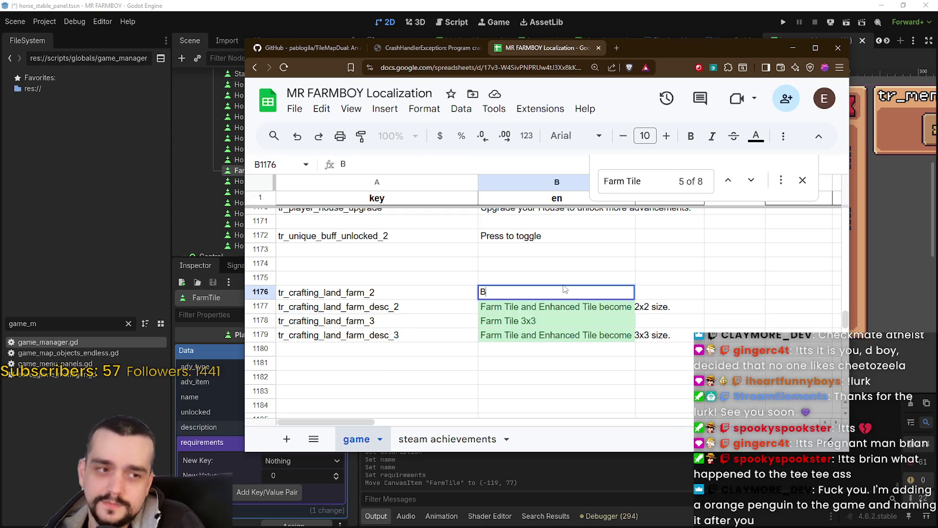
pyautogui.write('igge')
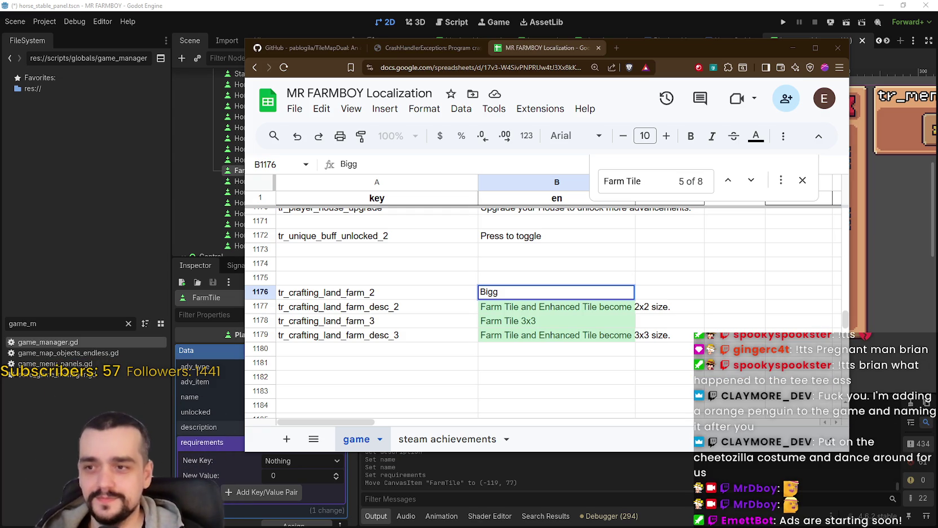
pyautogui.click(506, 288)
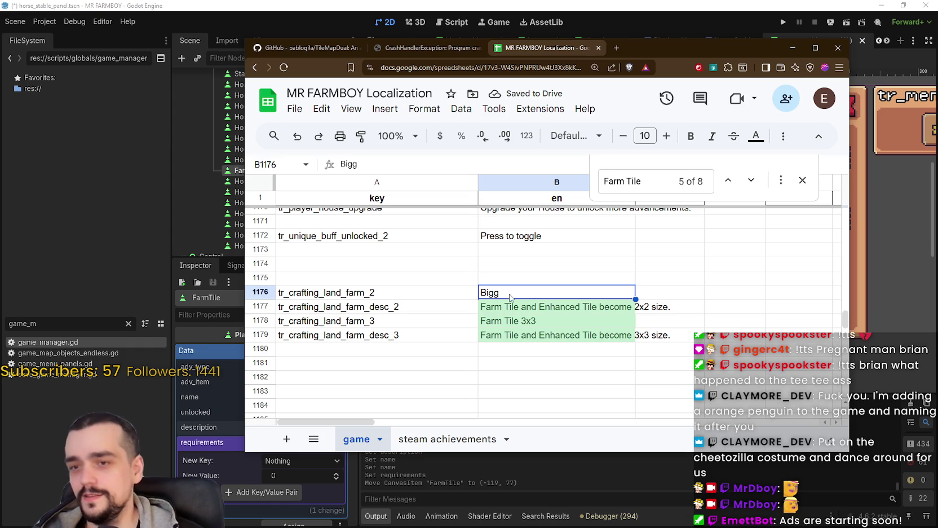
# Rewrite farm_2's English text as 'Farm Tile 2x2' and commit the cell.
pyautogui.doubleClick(495, 299)
pyautogui.press('BackSpace')
pyautogui.press('BackSpace')
pyautogui.press('BackSpace')
pyautogui.write('l')
pyautogui.press('BackSpace')
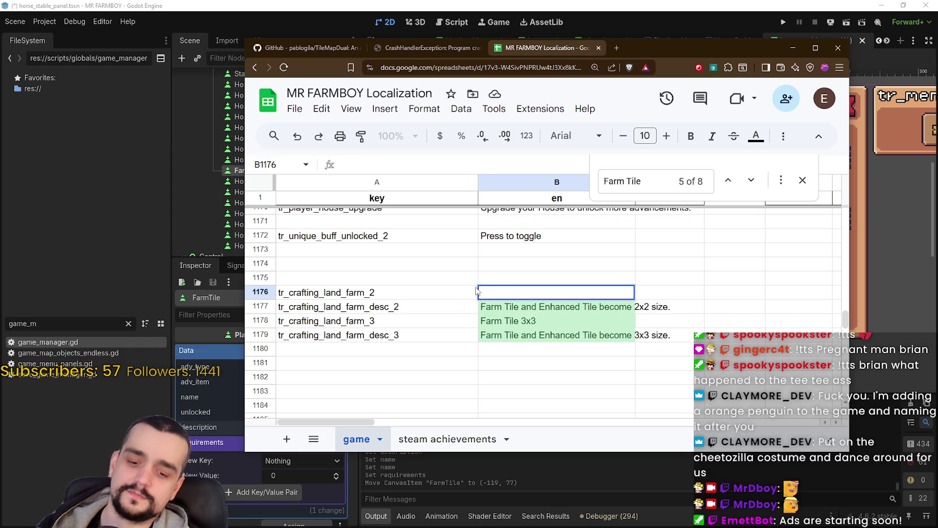
pyautogui.write('U')
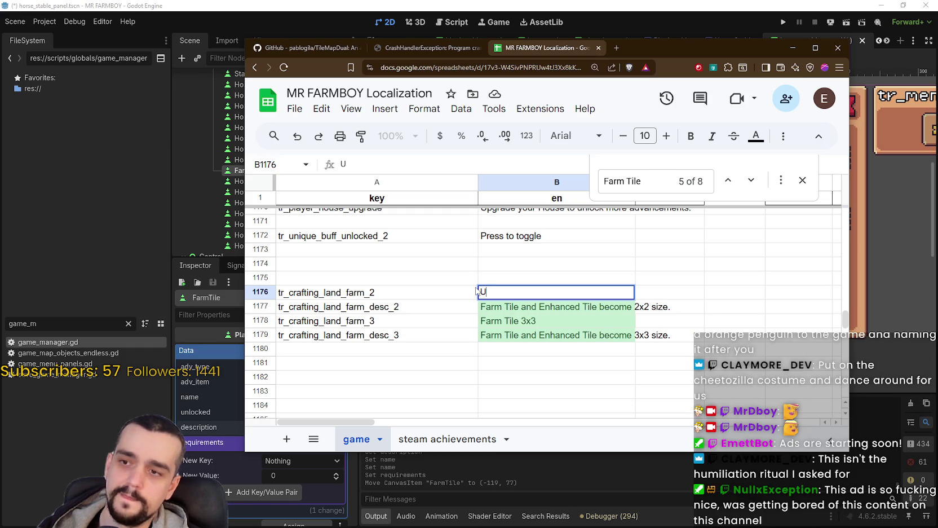
pyautogui.press('BackSpace')
pyautogui.write('Farm ')
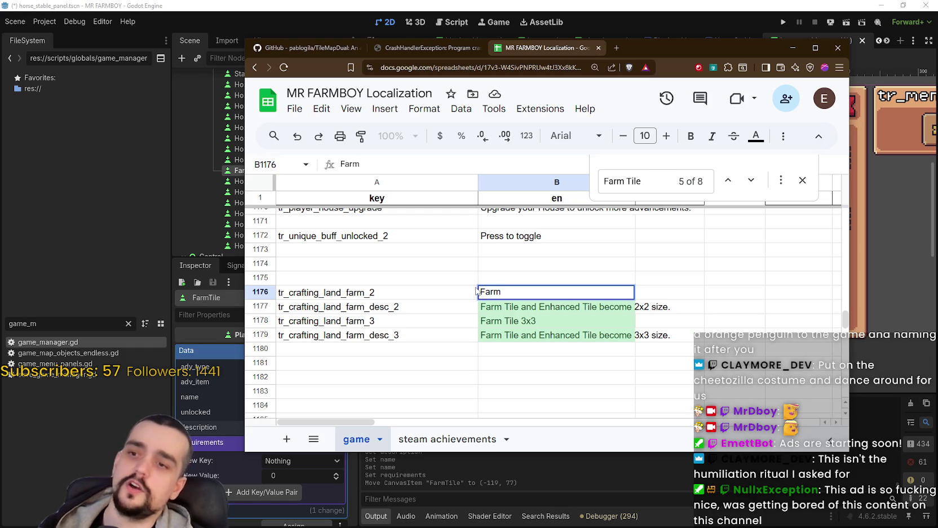
pyautogui.write('Tile 3')
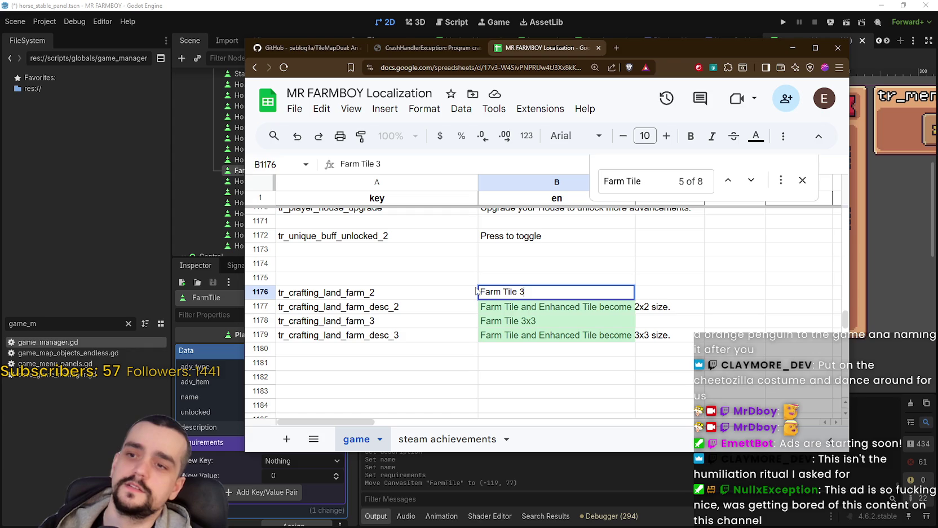
pyautogui.press('BackSpace')
pyautogui.write('2x2')
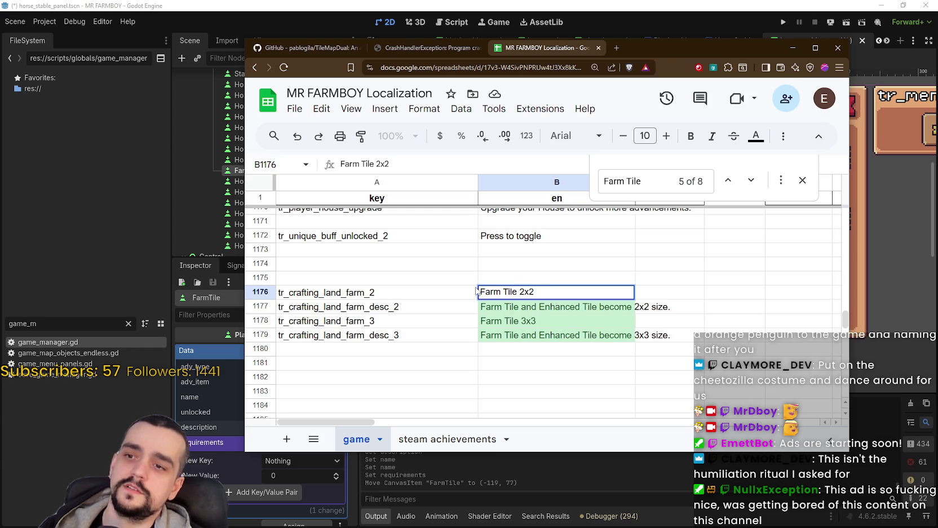
pyautogui.press('Return')
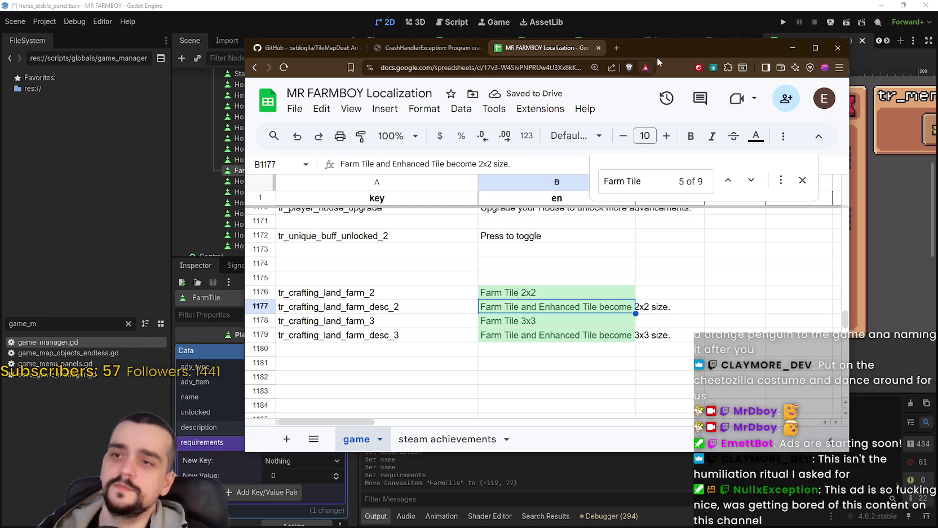
pyautogui.moveTo(662, 49); pyautogui.dragTo(650, 46)
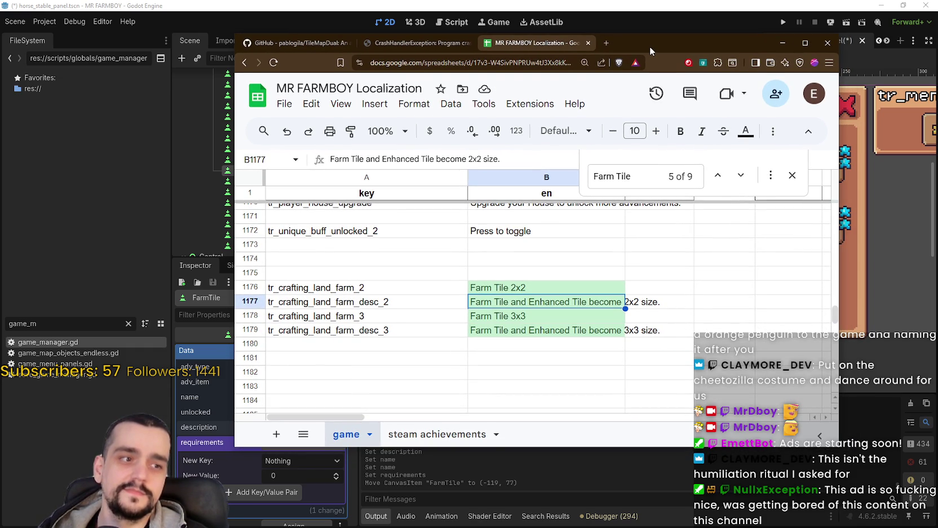
# Back in Godot, confirm the FarmTile's land-farm description key and select the HorseUpgrade7 tile.
pyautogui.press('super+Down')
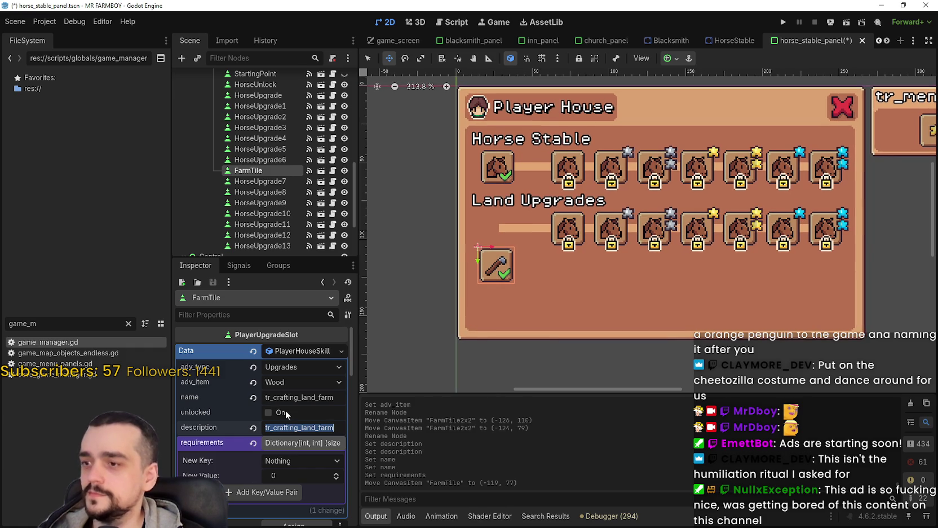
pyautogui.press('Return')
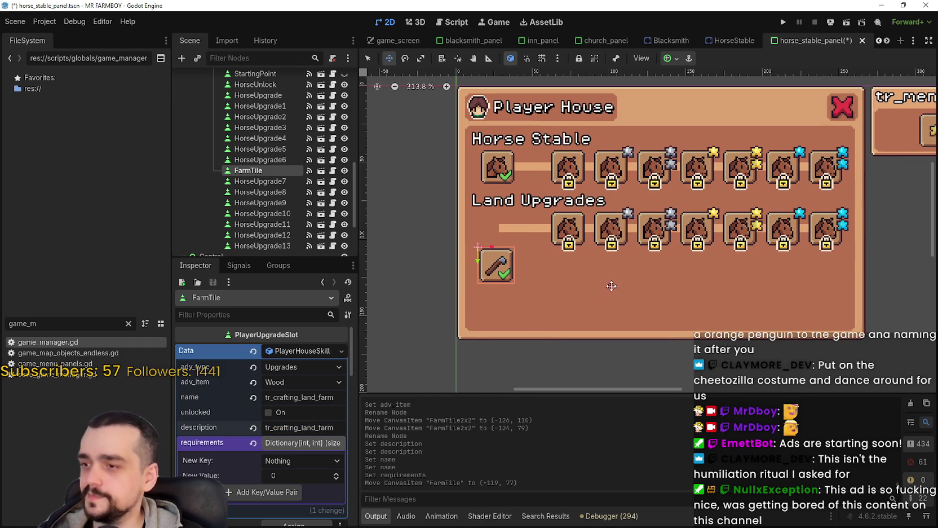
pyautogui.scroll(1, 564, 292)
pyautogui.scroll(-1, 561, 282)
pyautogui.scroll(1, 585, 226)
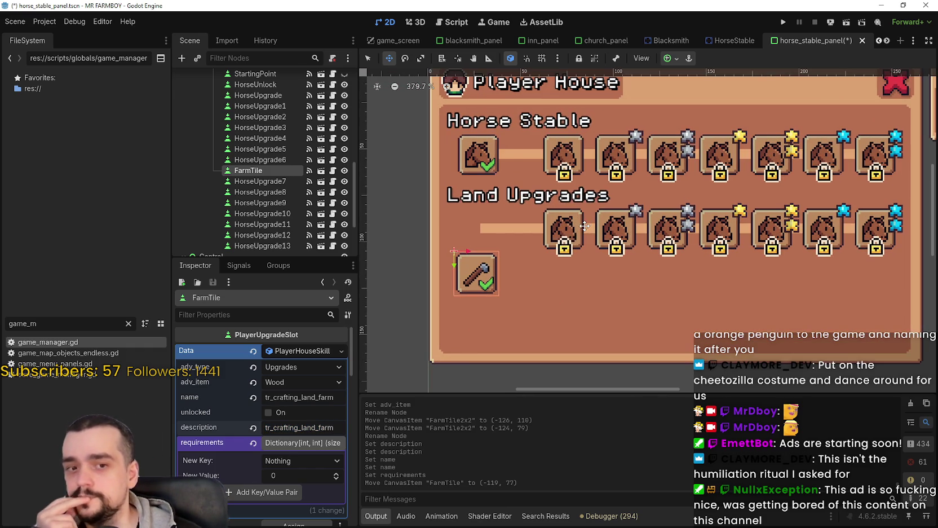
pyautogui.click(369, 59)
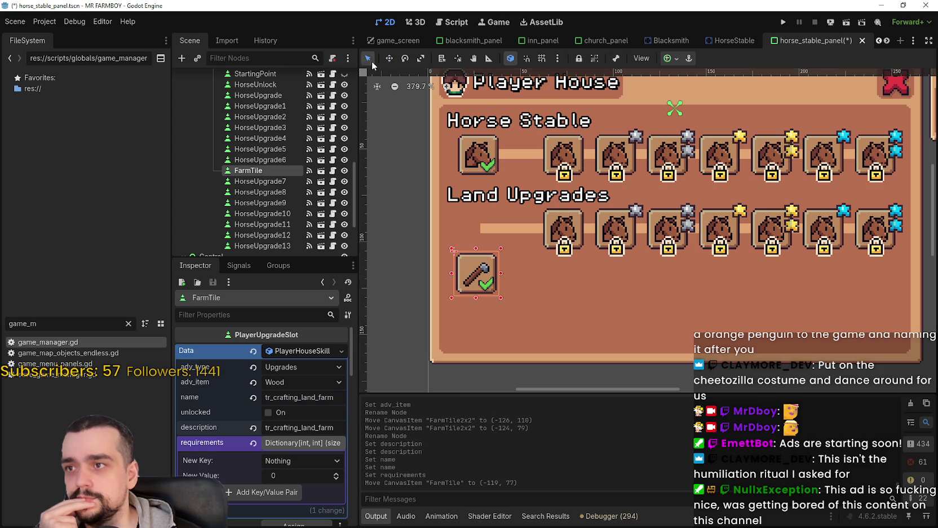
pyautogui.click(572, 231)
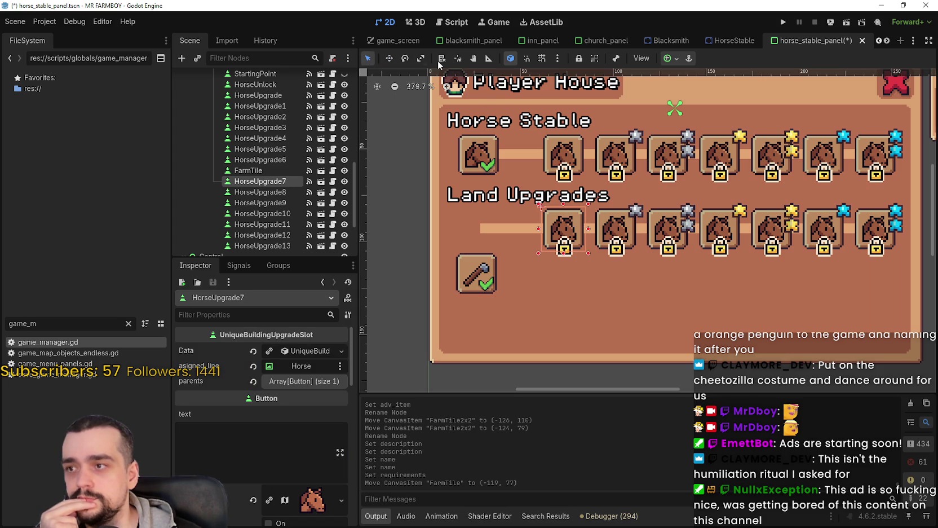
# Drag HorseUpgrade7, HorseUpgrade8 and HorseUpgrade10 down into a lower row beside the FarmTile.
pyautogui.click(389, 58)
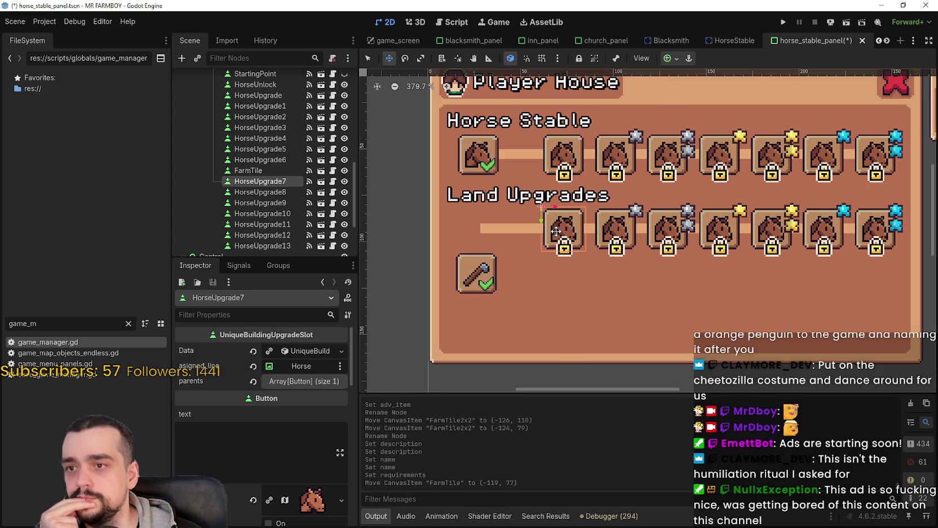
pyautogui.moveTo(558, 241); pyautogui.dragTo(552, 292)
pyautogui.click(367, 58)
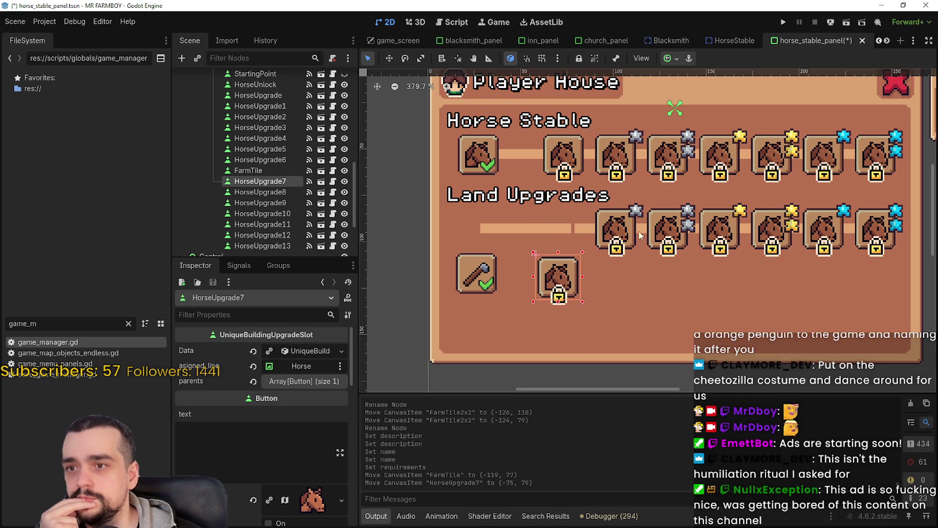
pyautogui.moveTo(612, 231)
pyautogui.mouseDown()
pyautogui.moveTo(612, 282)
pyautogui.moveTo(631, 246)
pyautogui.mouseUp()
pyautogui.click(717, 237)
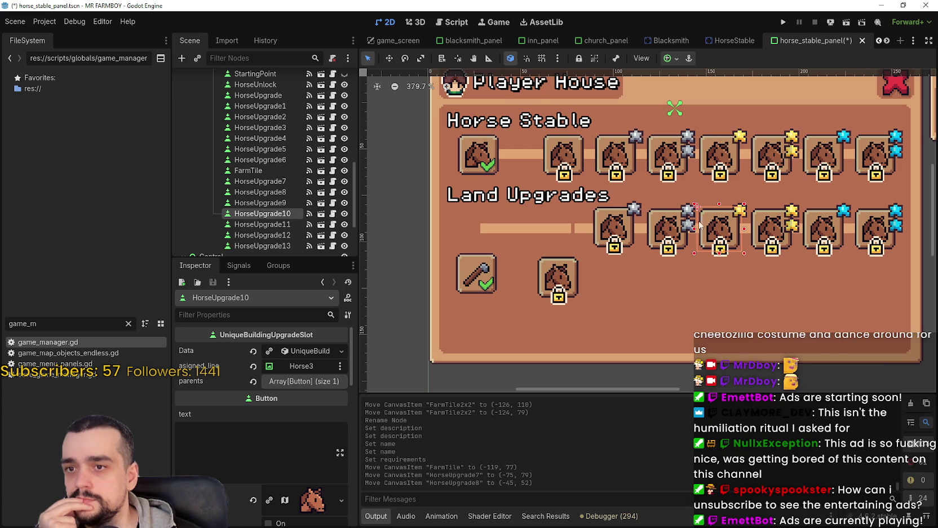
pyautogui.moveTo(614, 220); pyautogui.dragTo(611, 265)
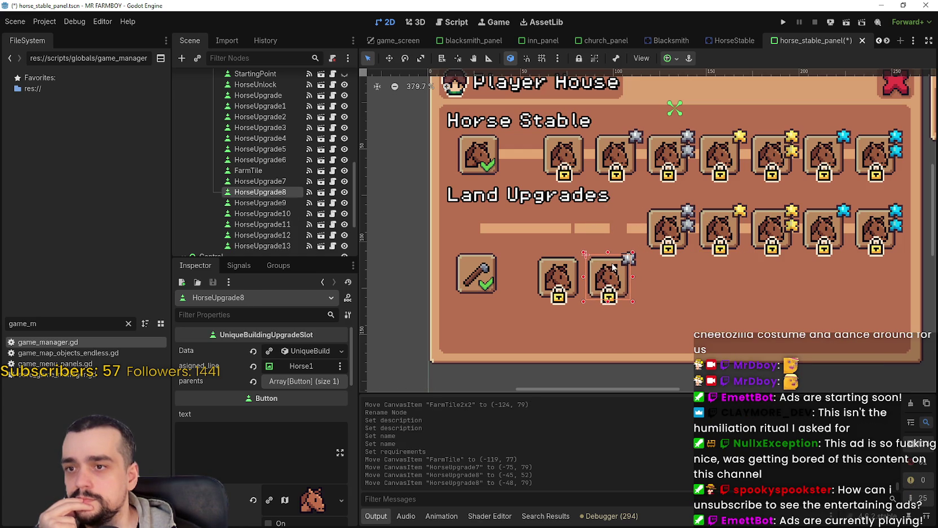
pyautogui.click(718, 223)
pyautogui.moveTo(718, 223)
pyautogui.mouseDown()
pyautogui.moveTo(685, 272)
pyautogui.moveTo(664, 276)
pyautogui.mouseUp()
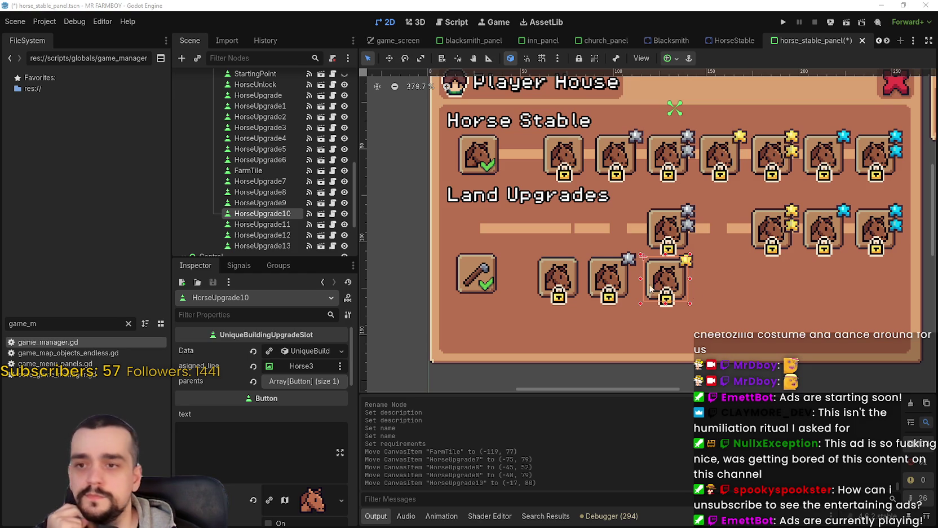
pyautogui.hscroll(3, 620, 285)
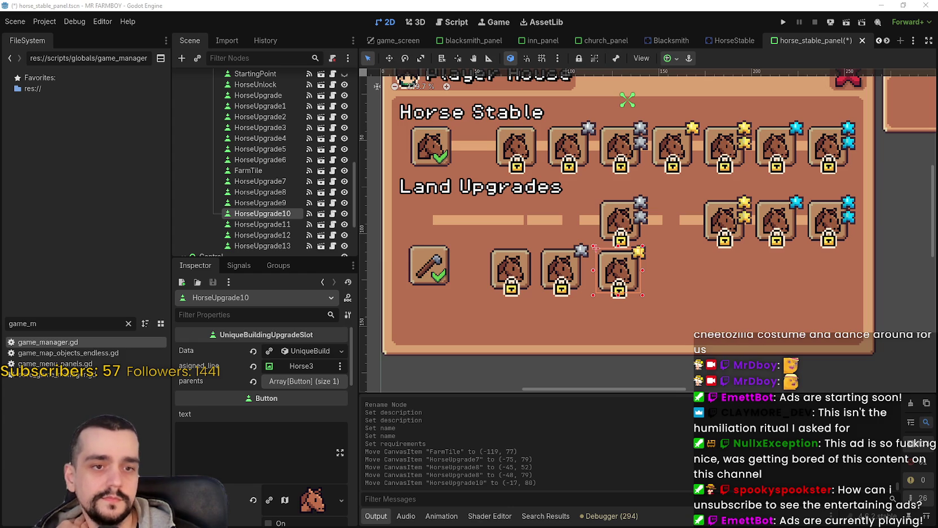
pyautogui.click(522, 266)
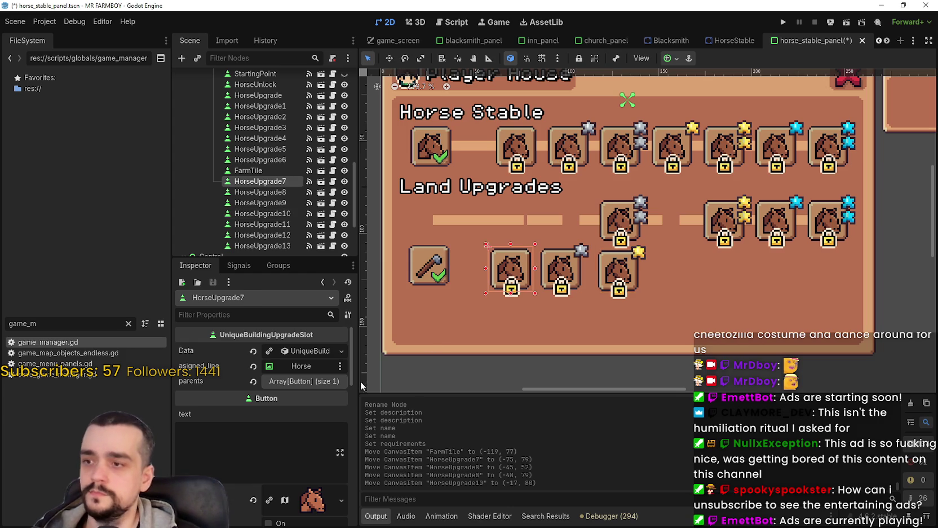
# In HorseUpgrade7's Data, set adv_item to Wood and adv_buff to Nothing.
pyautogui.click(277, 350)
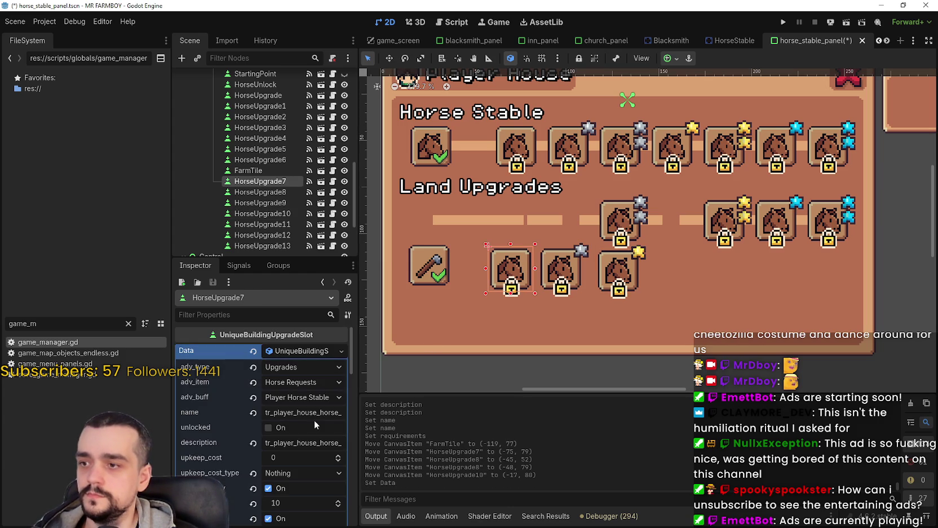
pyautogui.click(307, 382)
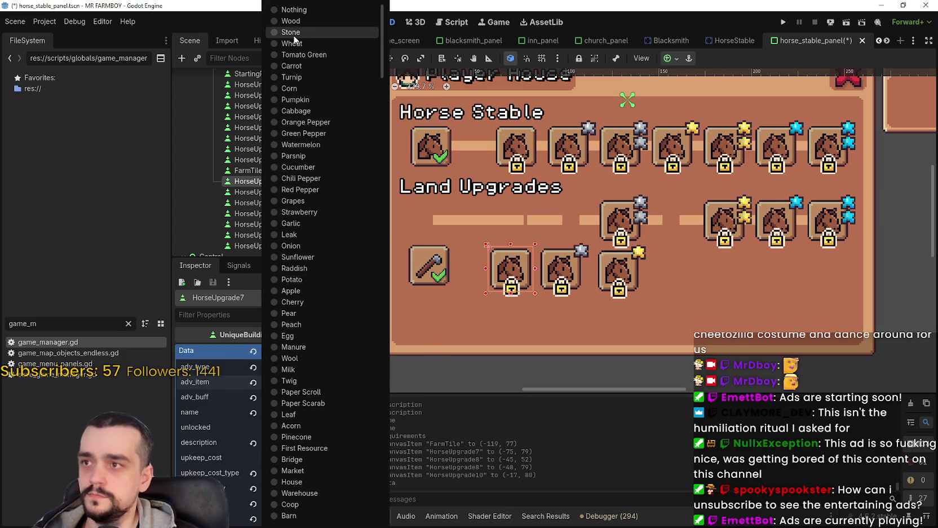
pyautogui.click(301, 24)
pyautogui.click(309, 400)
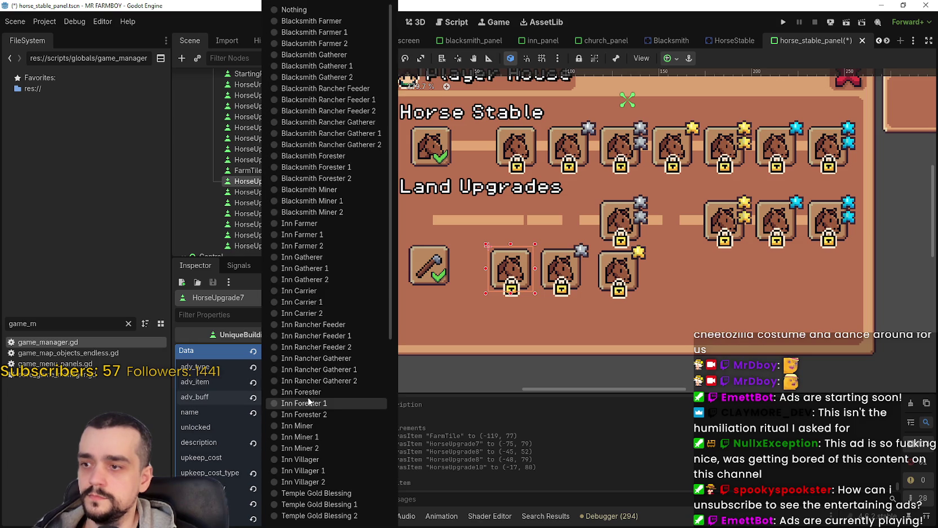
pyautogui.scroll(-5, 309, 400)
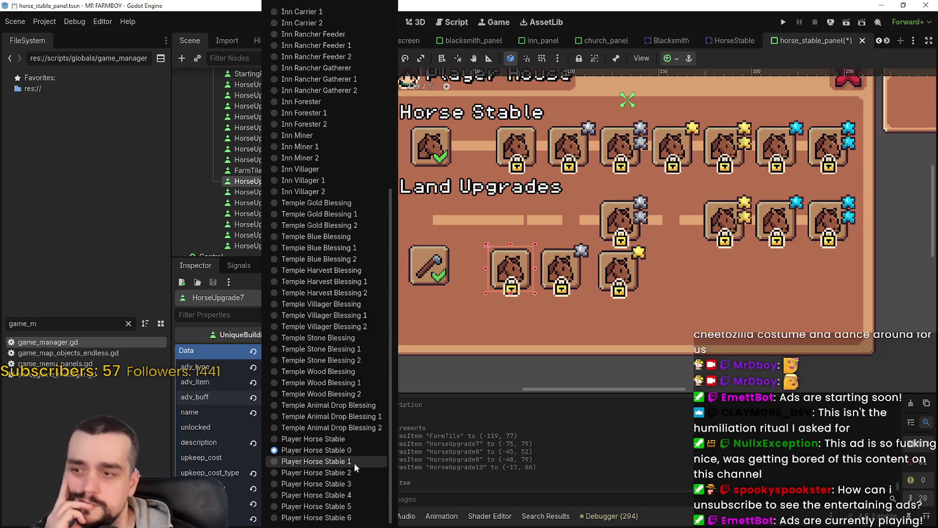
pyautogui.scroll(5, 350, 457)
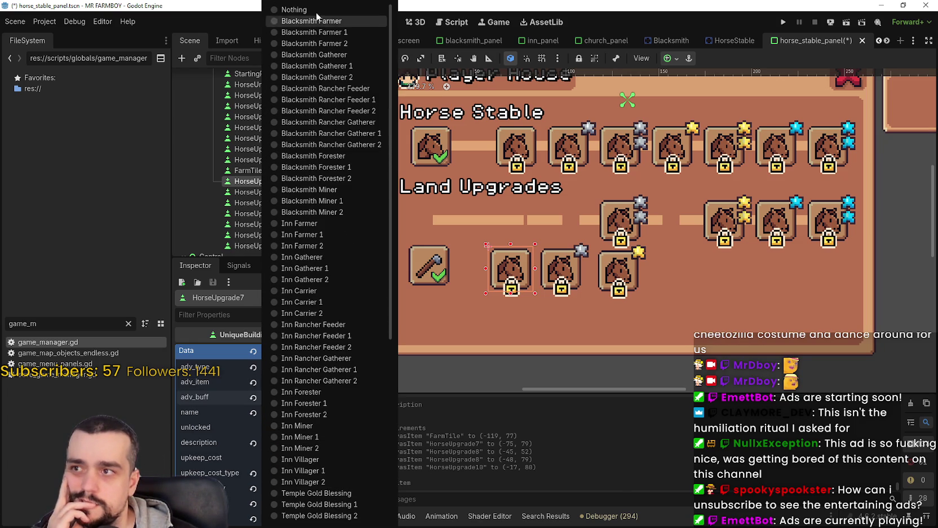
pyautogui.click(311, 10)
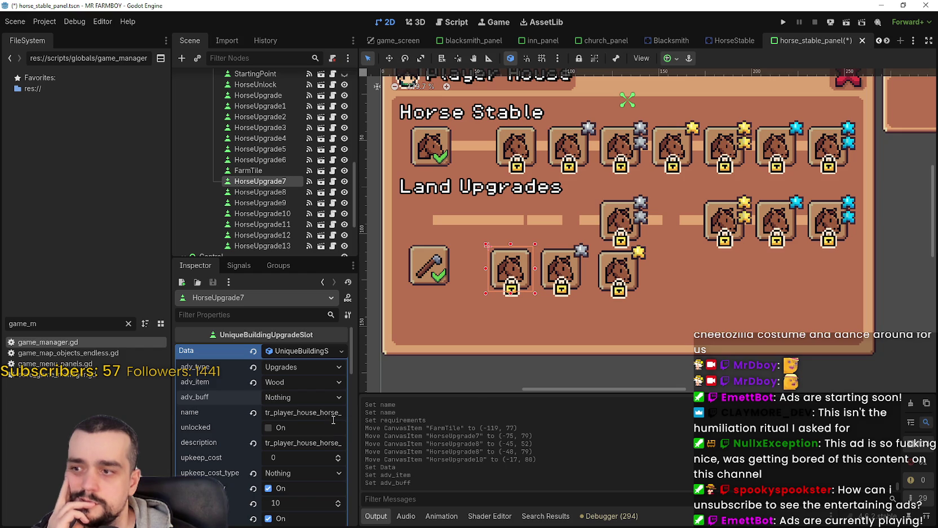
pyautogui.click(308, 397)
pyautogui.scroll(-10, 300, 367)
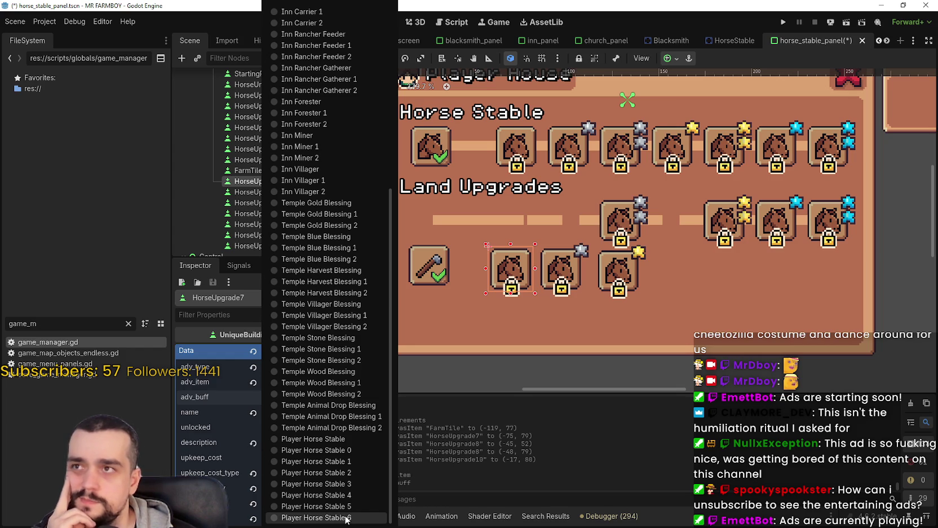
pyautogui.click(611, 390)
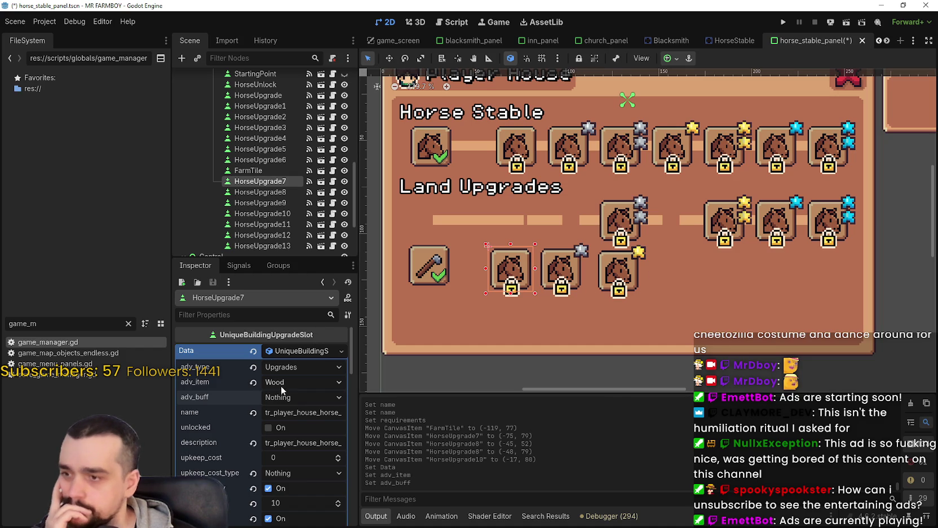
pyautogui.click(309, 416)
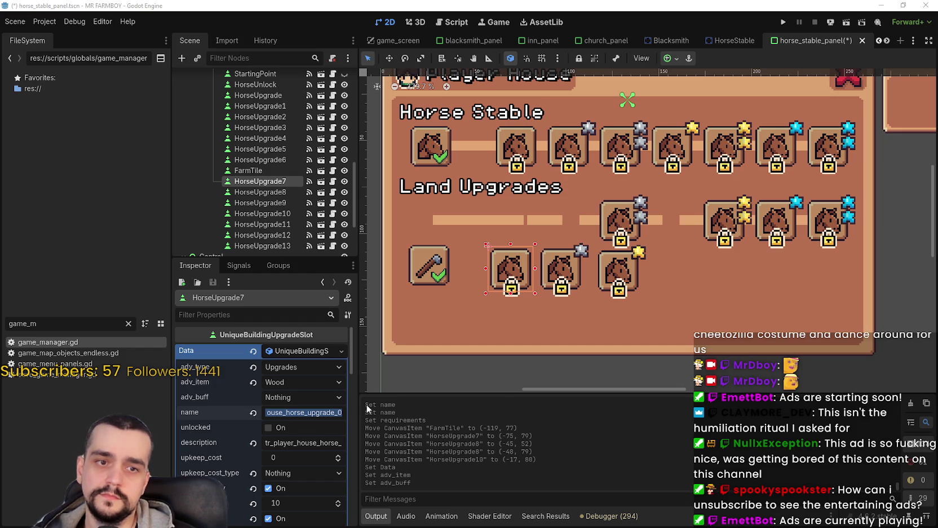
# Set name to tr_crafting_land_farm, description to the land-farm key, and uncheck has_buff_only.
pyautogui.write('tr_crafting_land_farm_2')
pyautogui.press('Return')
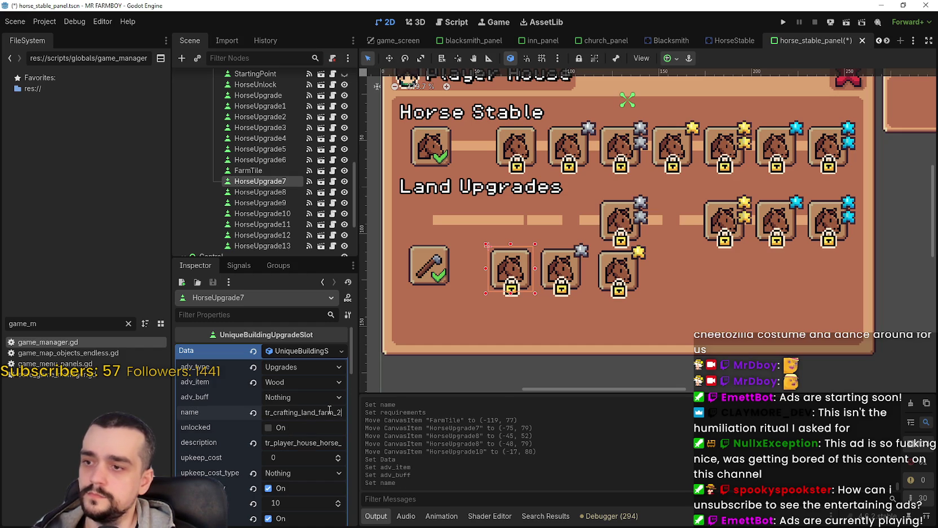
pyautogui.press('Return')
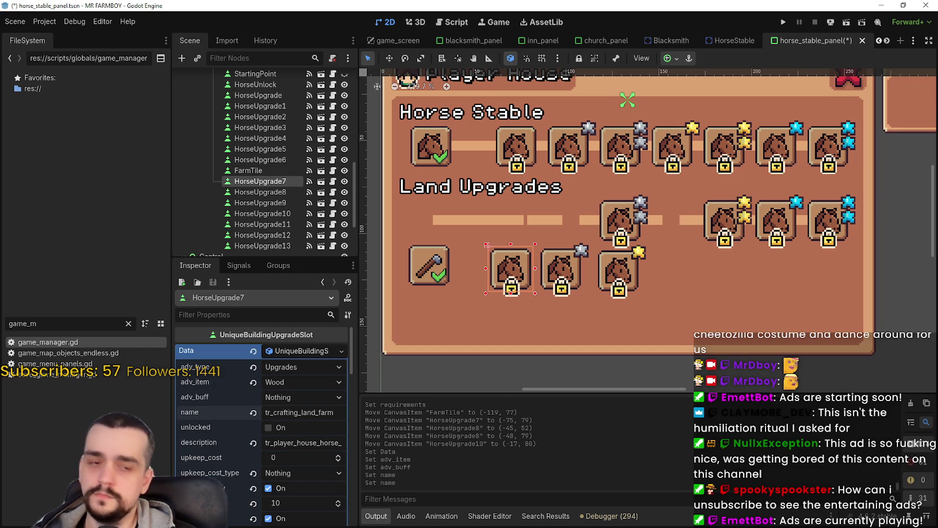
pyautogui.doubleClick(298, 436)
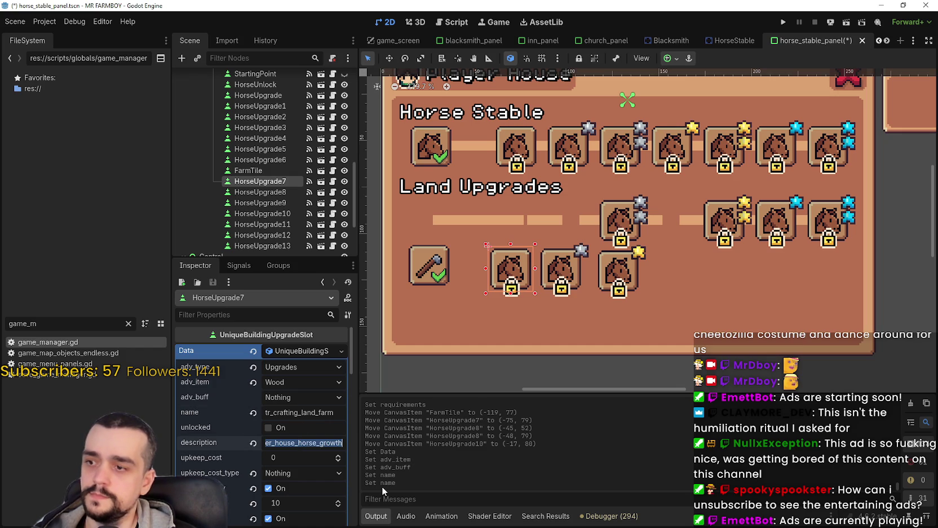
pyautogui.hotkey('ctrl', 'v')
pyautogui.press('Return')
pyautogui.press('BackSpace')
pyautogui.press('BackSpace')
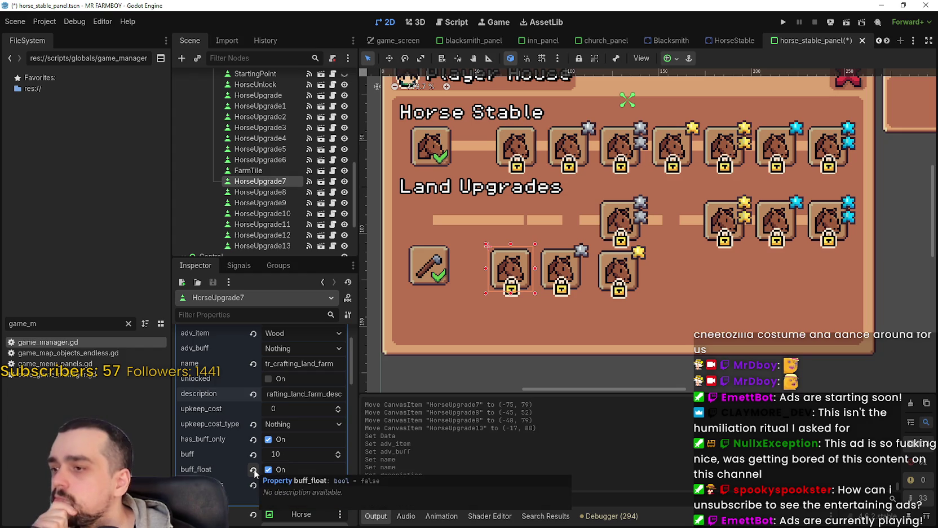
pyautogui.click(262, 441)
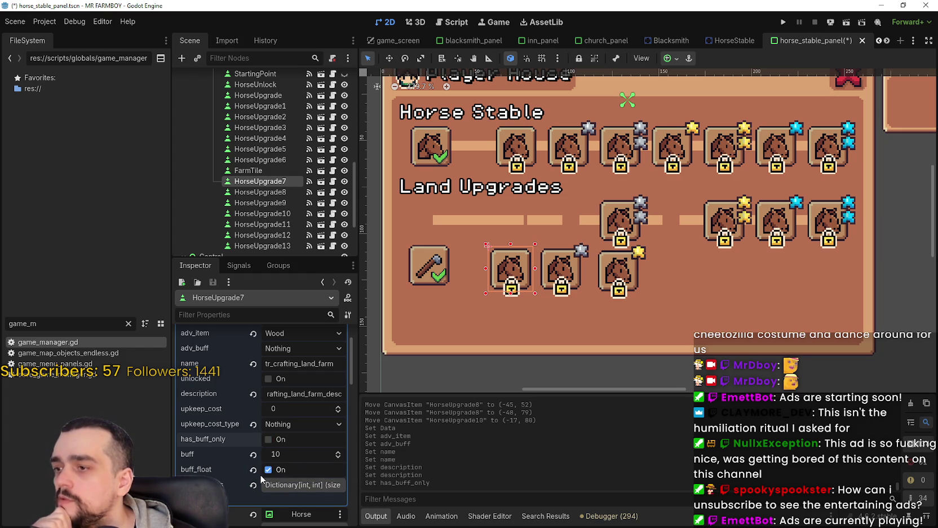
pyautogui.click(301, 486)
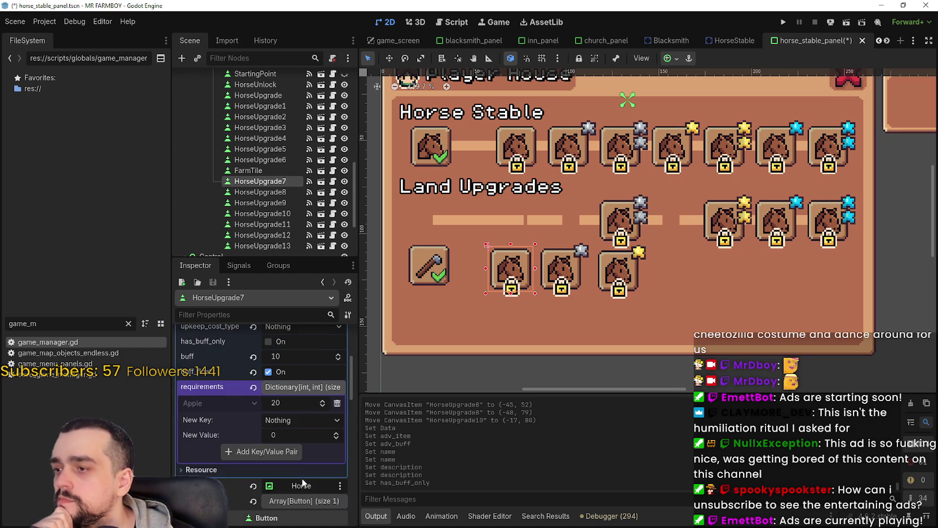
# Replace HorseUpgrade7's Apple 20 requirement with a Copper requirement of 100.
pyautogui.click(337, 404)
pyautogui.click(296, 406)
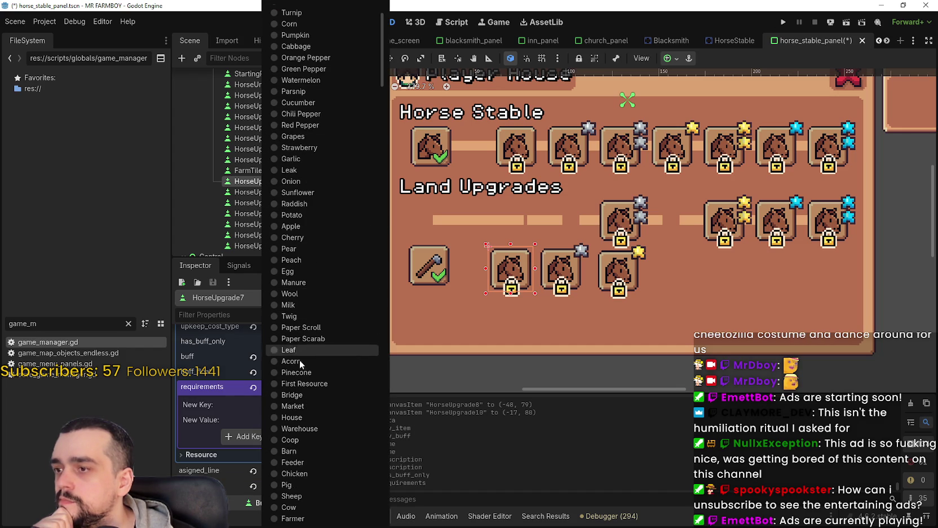
pyautogui.scroll(-5, 315, 448)
pyautogui.scroll(5, 321, 374)
pyautogui.scroll(-5, 329, 338)
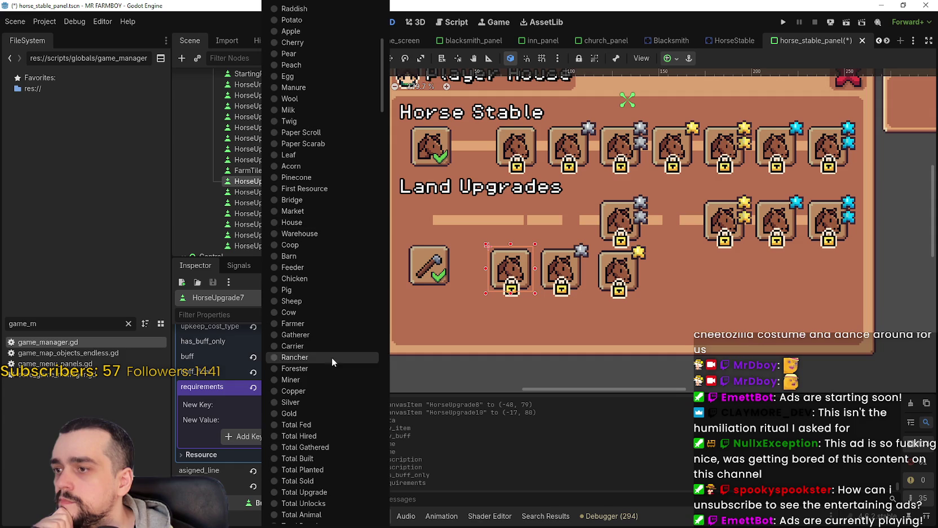
pyautogui.click(310, 392)
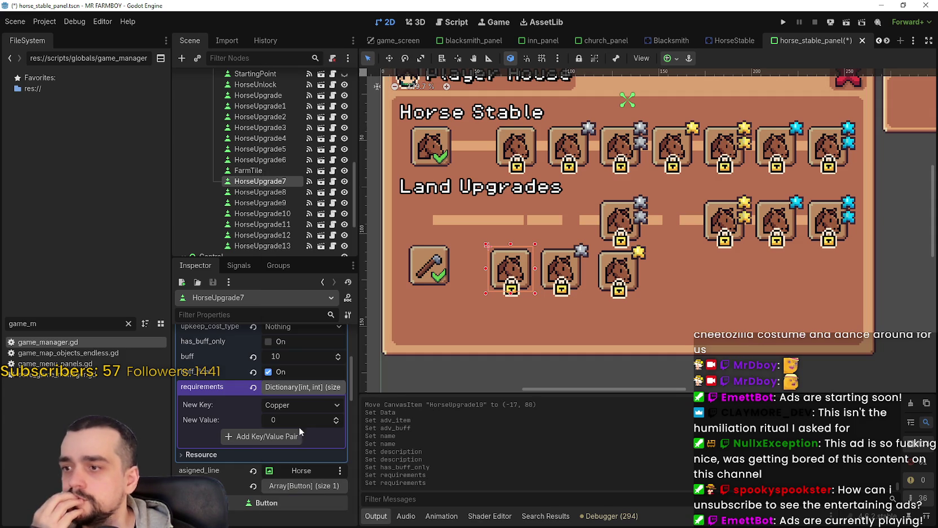
pyautogui.click(290, 420)
pyautogui.write('100')
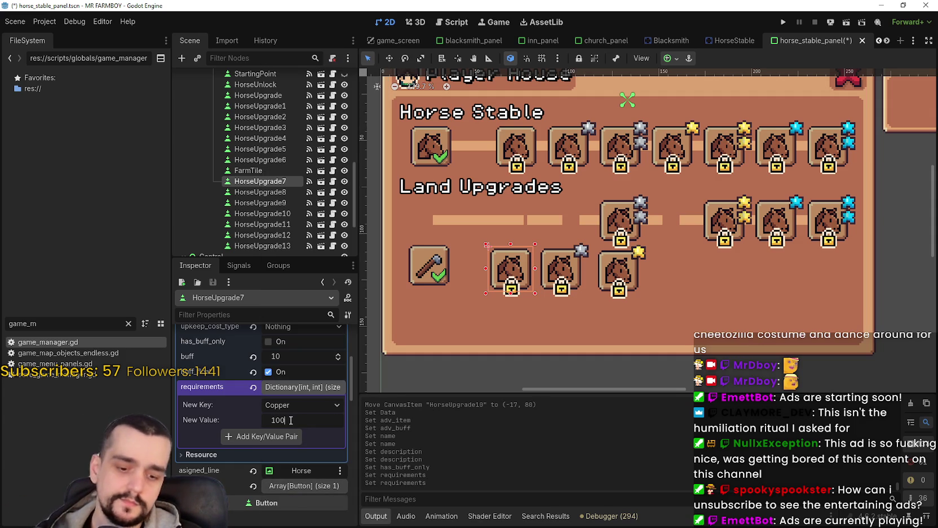
pyautogui.click(281, 438)
pyautogui.scroll(6, 301, 445)
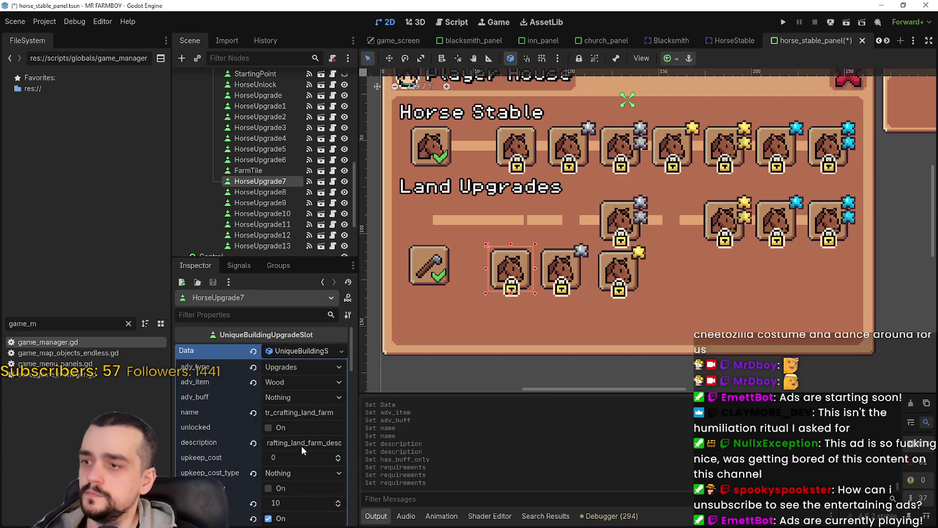
pyautogui.scroll(-2, 301, 445)
pyautogui.scroll(2, 540, 313)
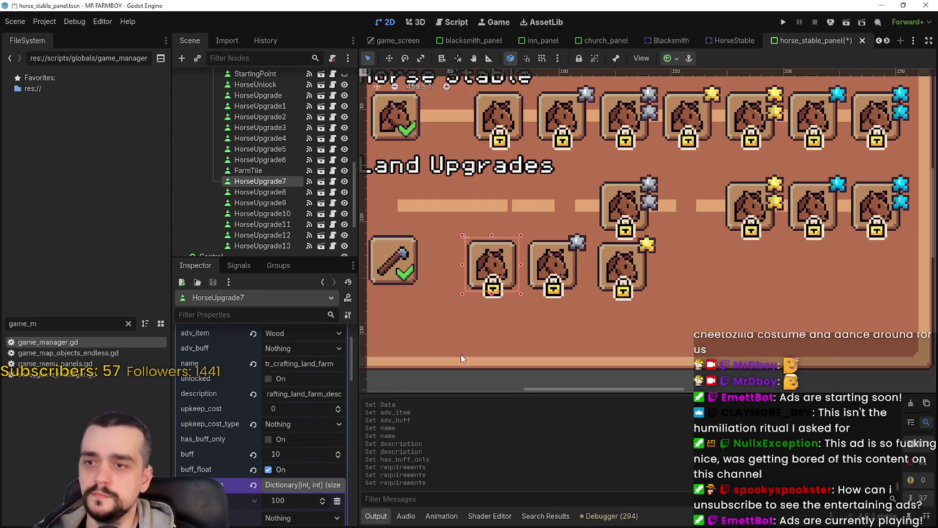
# Expand HorseUpgrade7's 16×16 icon AtlasTexture, showing its region at x 512, y 1776.
pyautogui.scroll(-10, 314, 408)
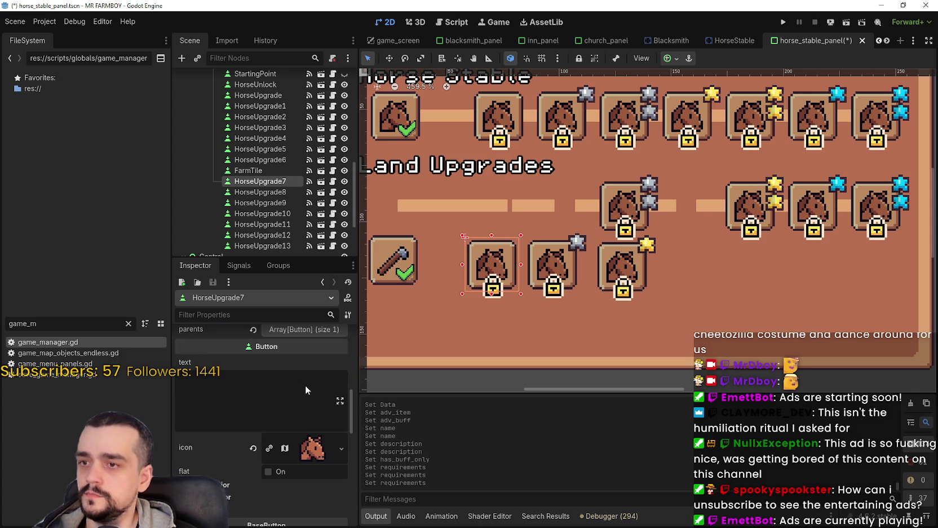
pyautogui.scroll(-1, 305, 384)
pyautogui.scroll(-2, 438, 299)
pyautogui.scroll(2, 466, 313)
pyautogui.scroll(2, 315, 453)
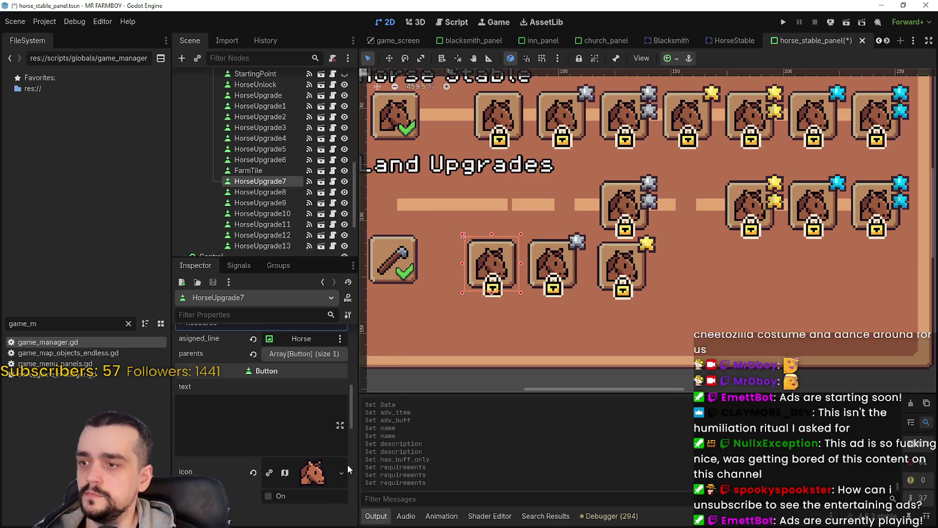
pyautogui.scroll(-1, 478, 301)
pyautogui.scroll(-1, 478, 301)
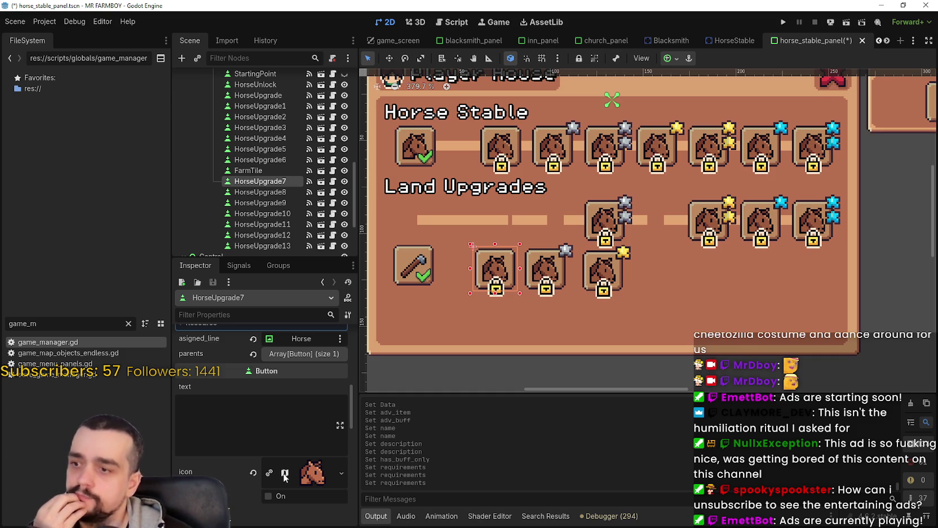
pyautogui.click(312, 473)
pyautogui.scroll(-4, 249, 455)
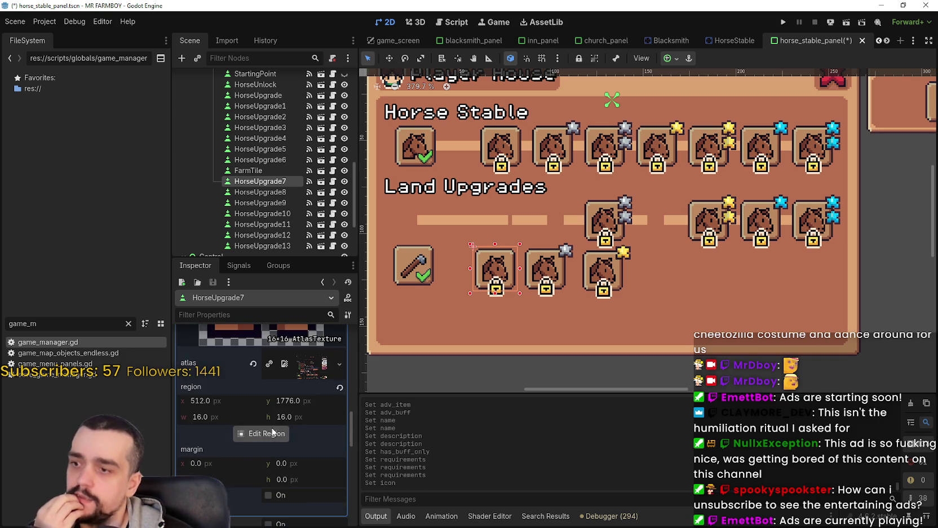
# In the Region Editor, pick the farm plot tile so the icon region starts at x 32, y 1680.
pyautogui.click(273, 432)
pyautogui.scroll(-5, 403, 194)
pyautogui.hscroll(-10, 472, 296)
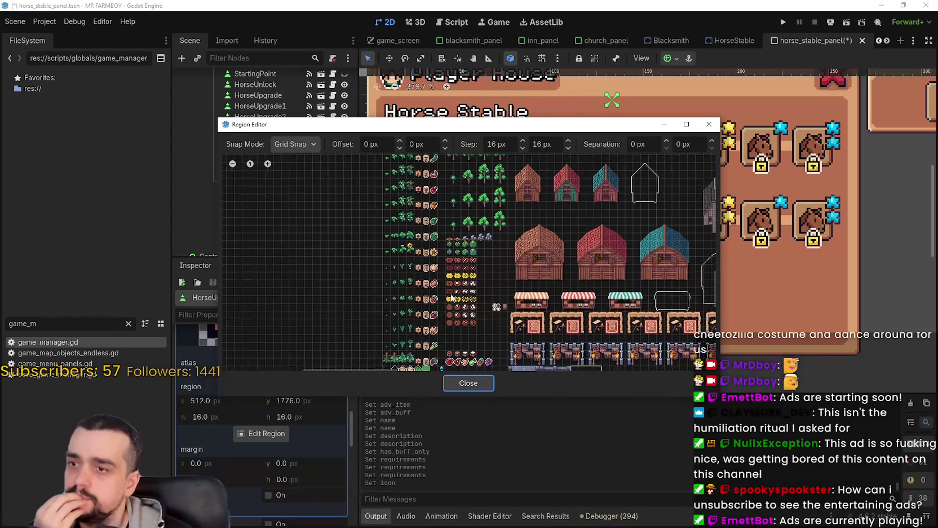
pyautogui.scroll(-5, 447, 321)
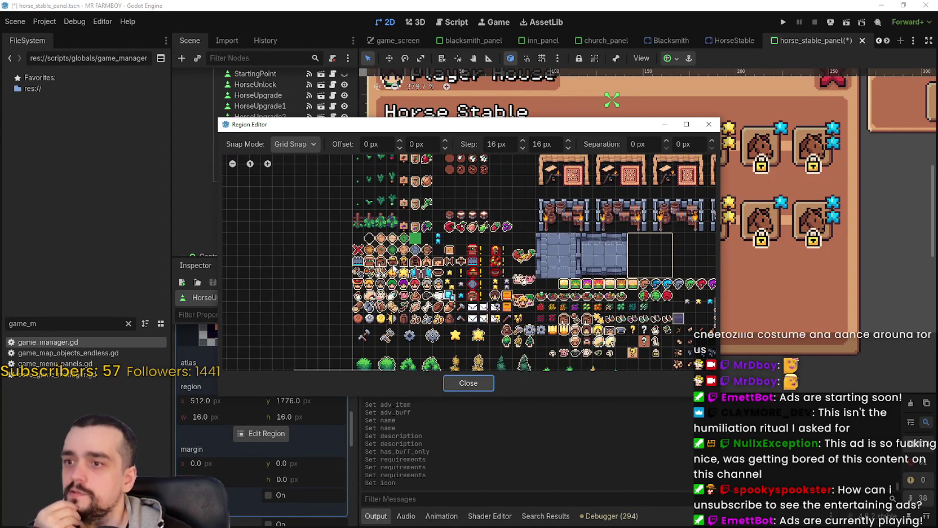
pyautogui.scroll(-5, 420, 310)
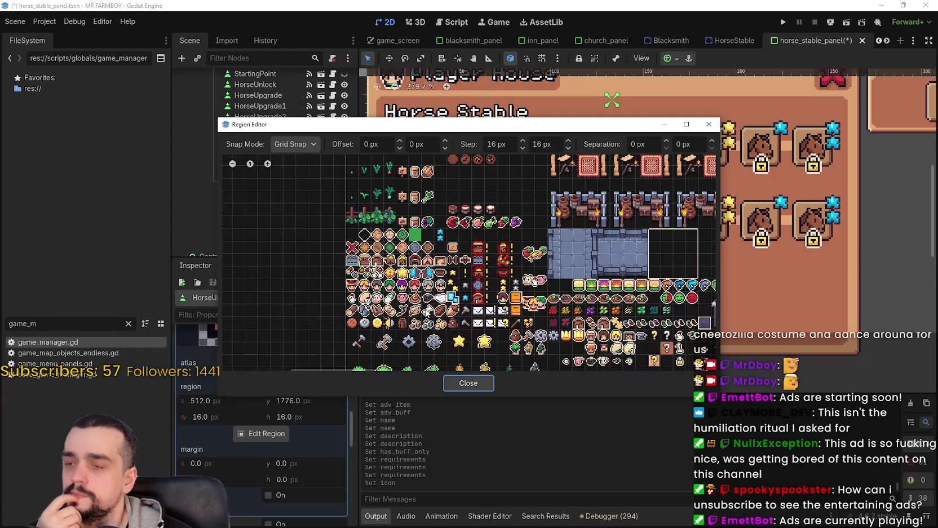
pyautogui.scroll(5, 392, 208)
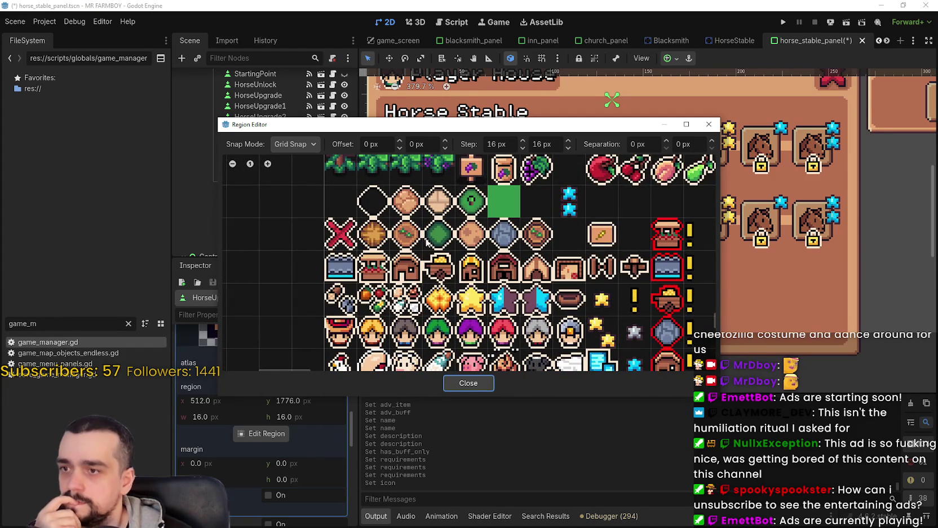
pyautogui.click(398, 225)
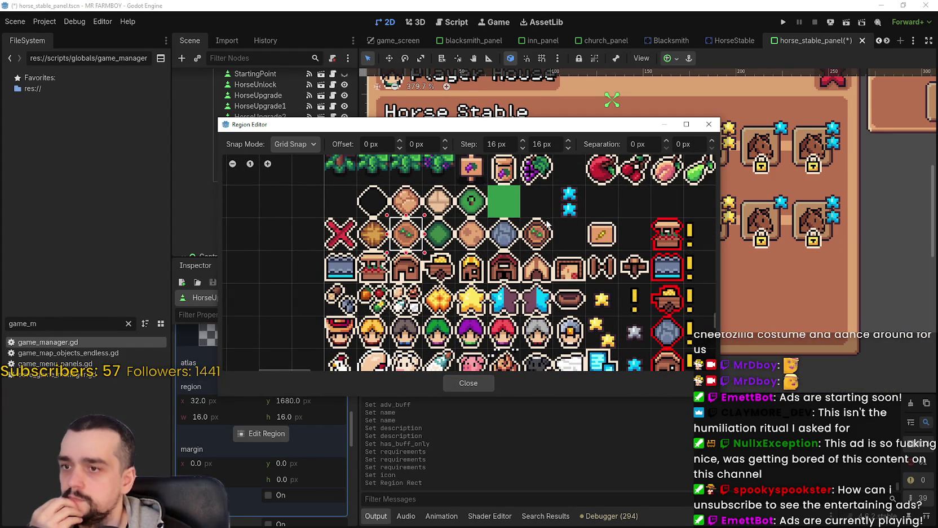
pyautogui.click(463, 384)
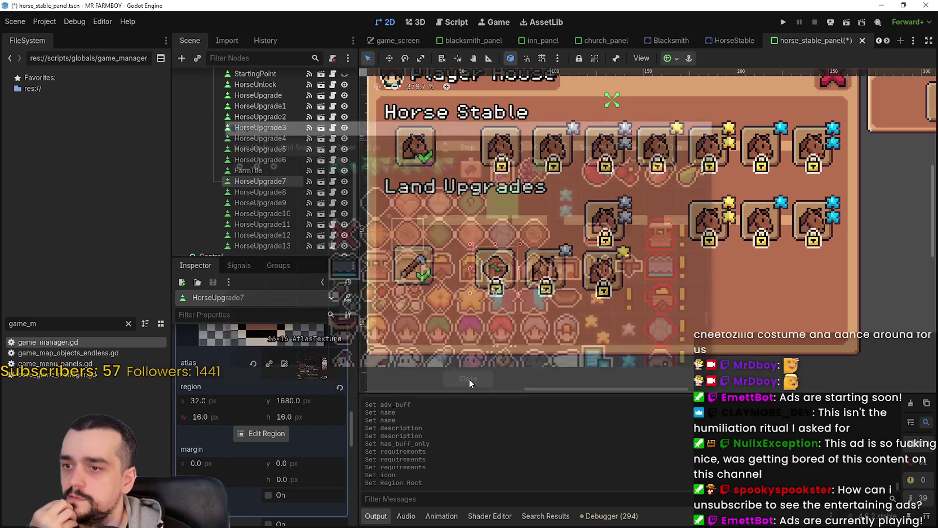
pyautogui.scroll(3, 216, 417)
# Copy the farm plot icon texture from HorseUpgrade7 and paste it onto HorseUpgrade8.
pyautogui.click(295, 350)
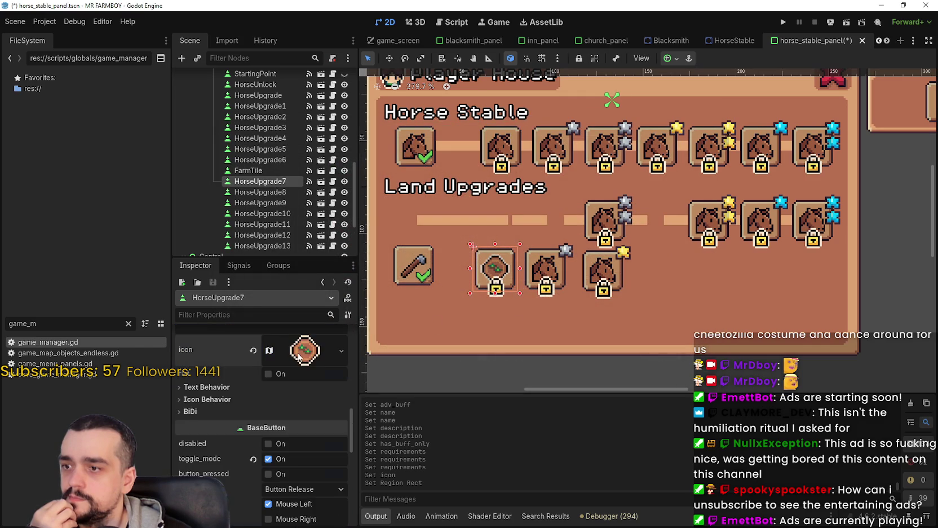
pyautogui.rightClick(303, 367)
pyautogui.click(343, 517)
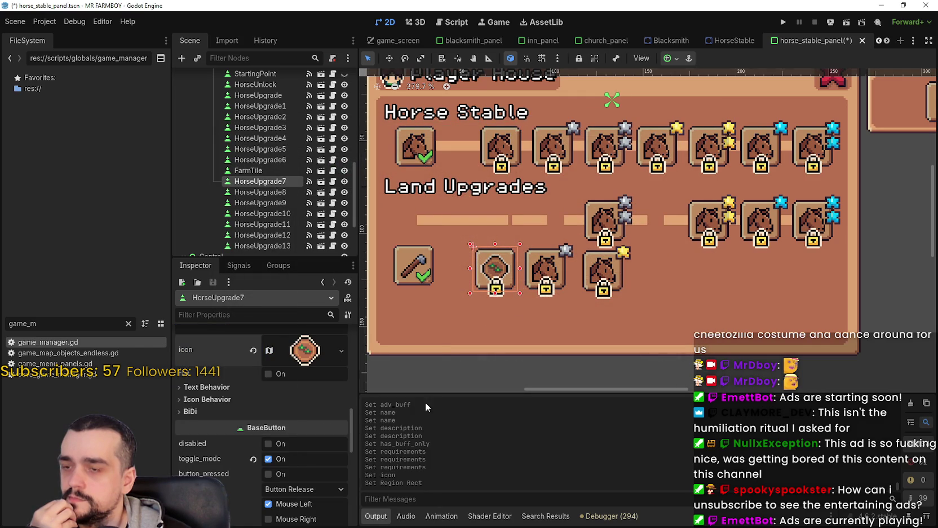
pyautogui.click(259, 192)
pyautogui.scroll(2, 304, 421)
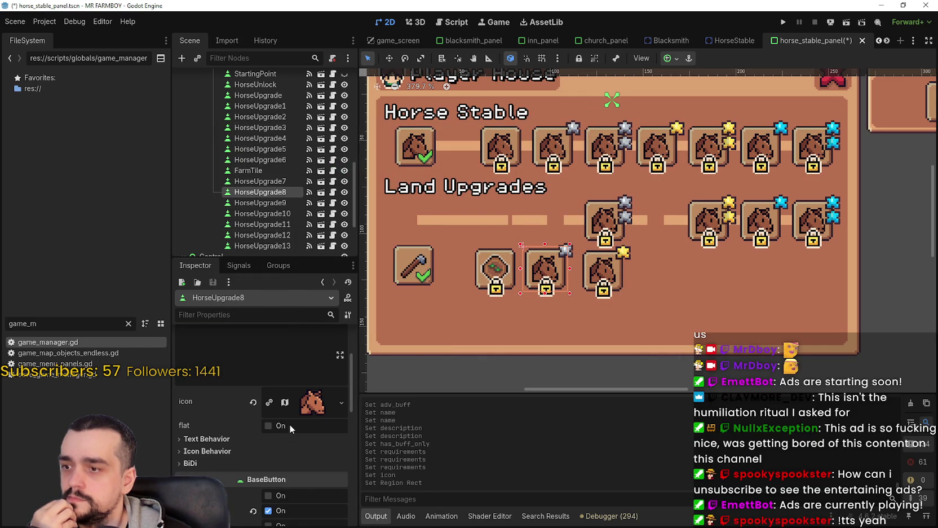
pyautogui.rightClick(288, 401)
pyautogui.click(346, 507)
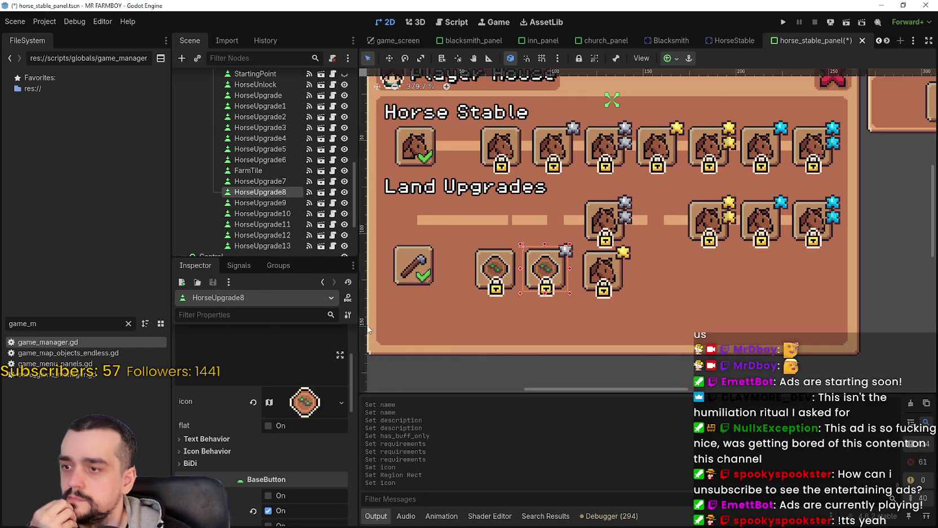
# Paste the same farm plot icon onto HorseUpgrade10.
pyautogui.click(285, 203)
pyautogui.click(262, 213)
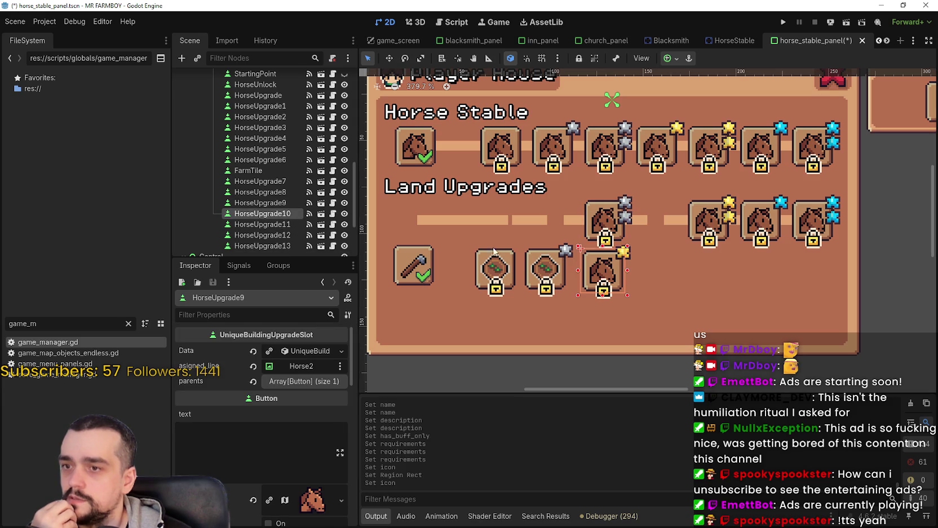
pyautogui.scroll(-3, 297, 495)
pyautogui.rightClick(315, 430)
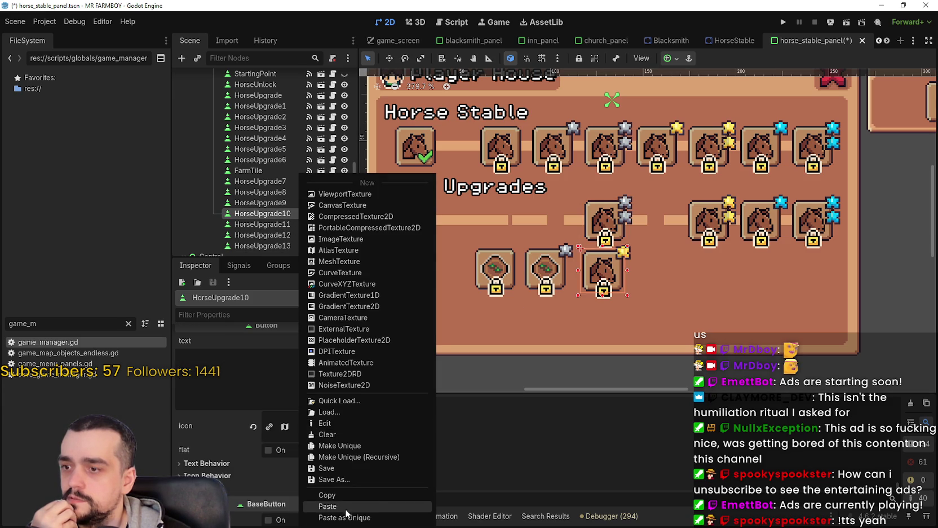
pyautogui.click(338, 508)
pyautogui.scroll(1, 574, 264)
pyautogui.scroll(-1, 574, 265)
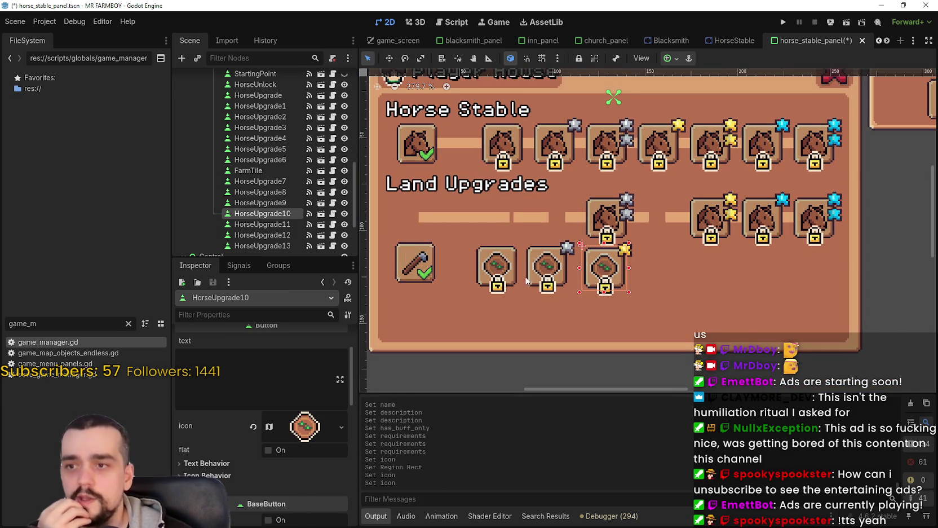
pyautogui.scroll(-1, 605, 212)
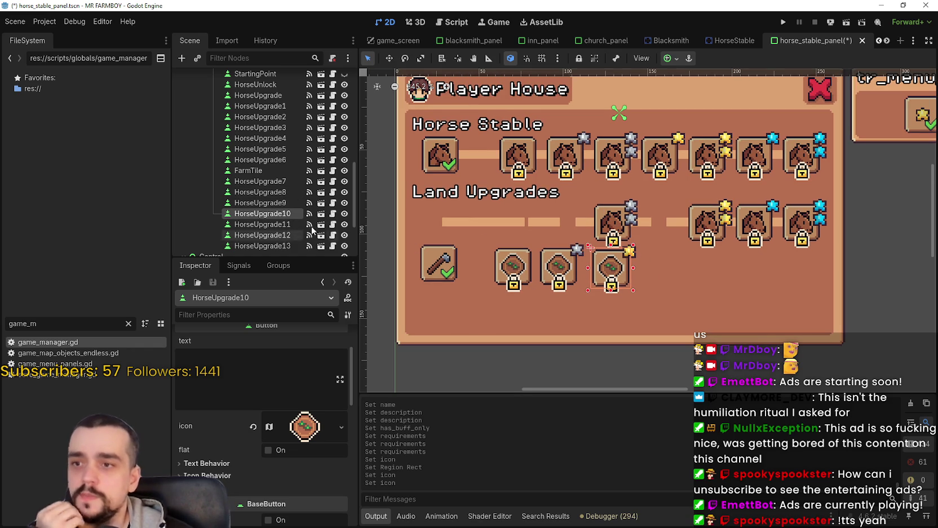
pyautogui.click(511, 264)
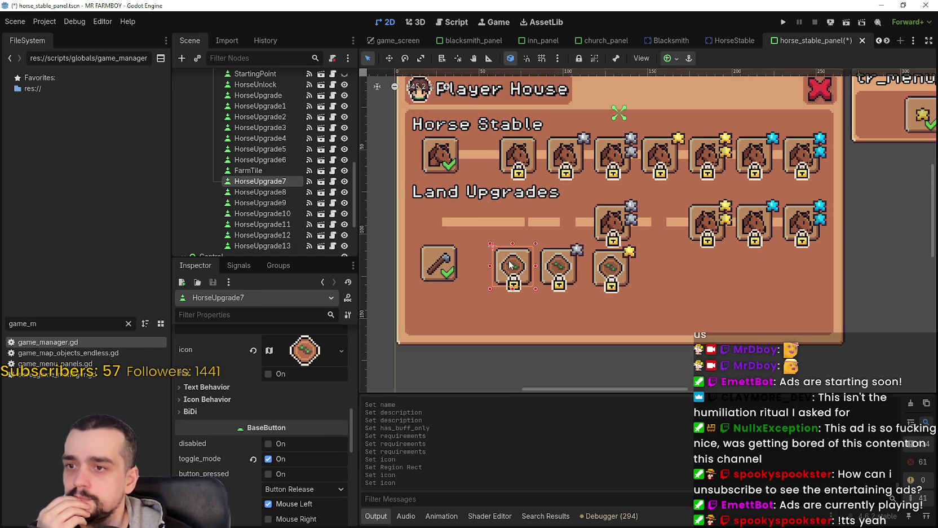
# Rename HorseUpgrade7 to FarmTile1 and HorseUpgrade8 to FarmTile2.
pyautogui.click(248, 171)
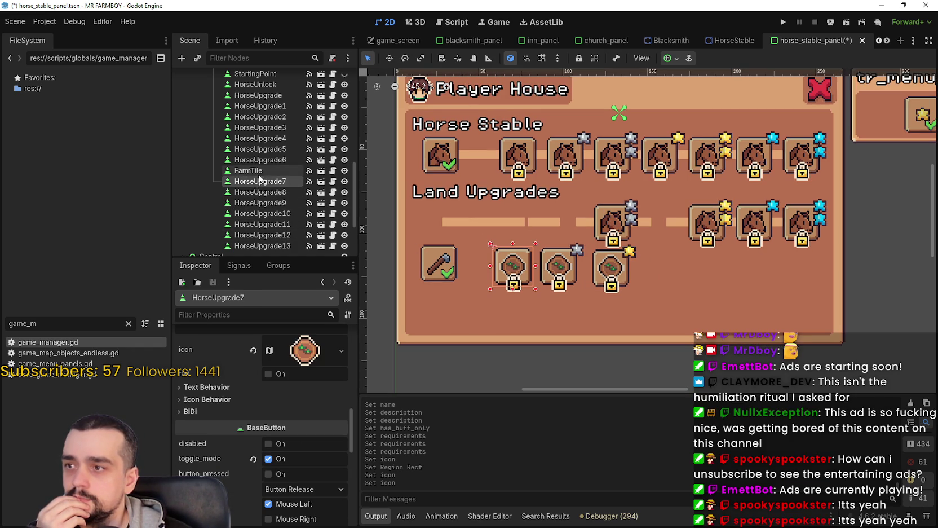
pyautogui.doubleClick(271, 181)
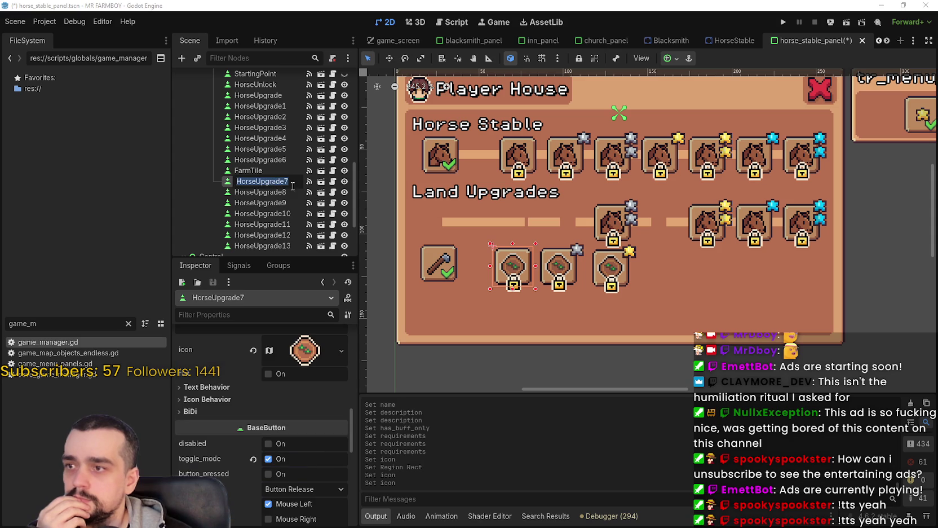
pyautogui.write('FarmTile1')
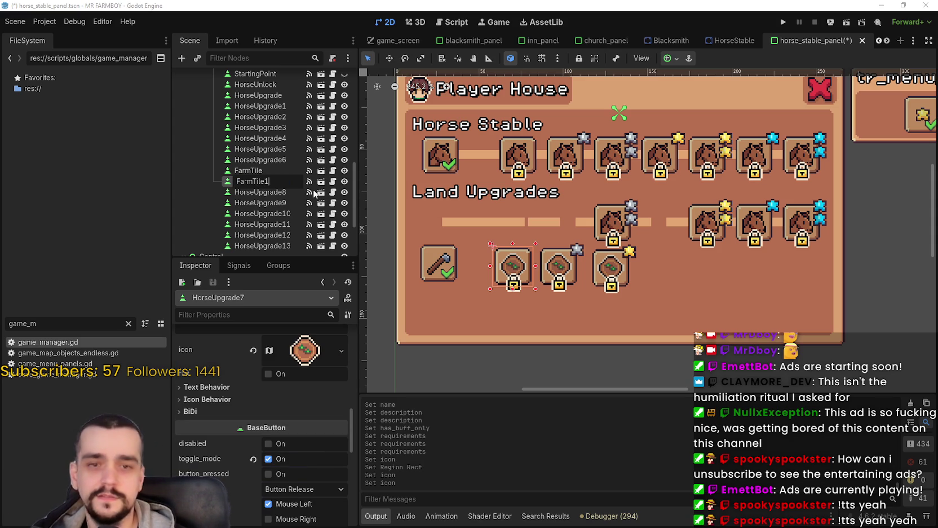
pyautogui.press('Return')
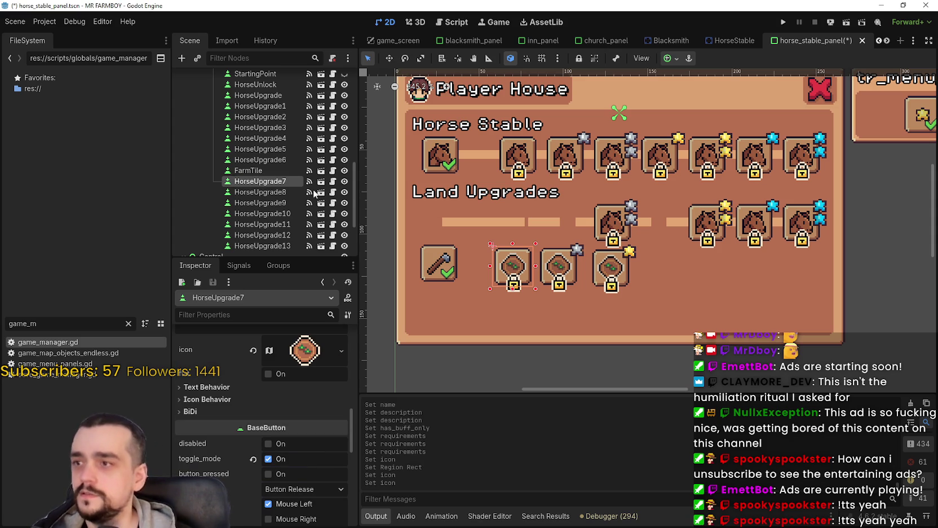
pyautogui.click(290, 192)
pyautogui.doubleClick(293, 192)
pyautogui.write('FarmTile2')
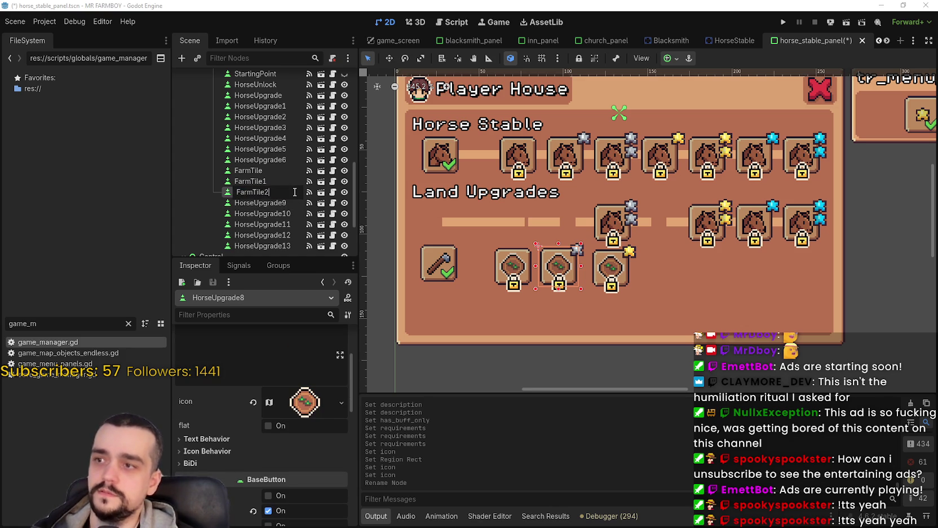
pyautogui.press('Return')
# Rename HorseUpgrade10 to FarmTile3.
pyautogui.click(257, 204)
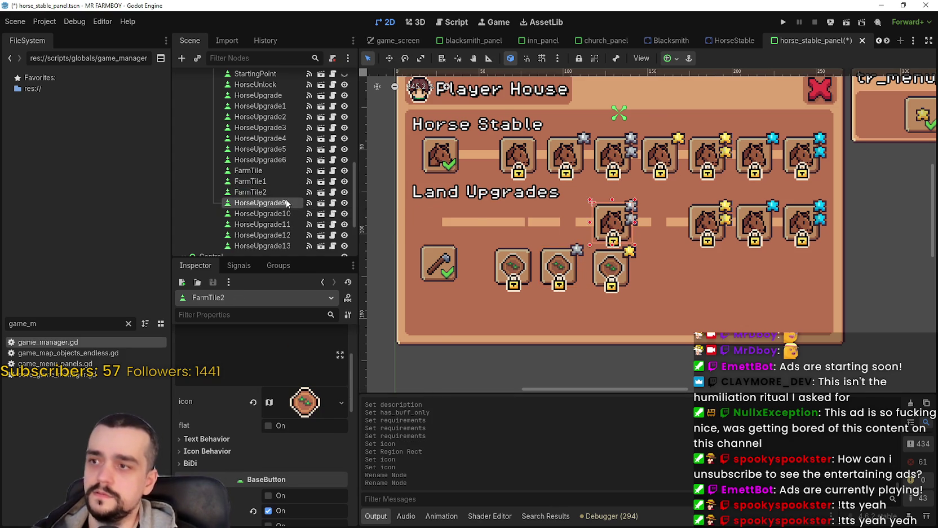
pyautogui.click(276, 215)
pyautogui.doubleClick(293, 213)
pyautogui.write('FarmTile3')
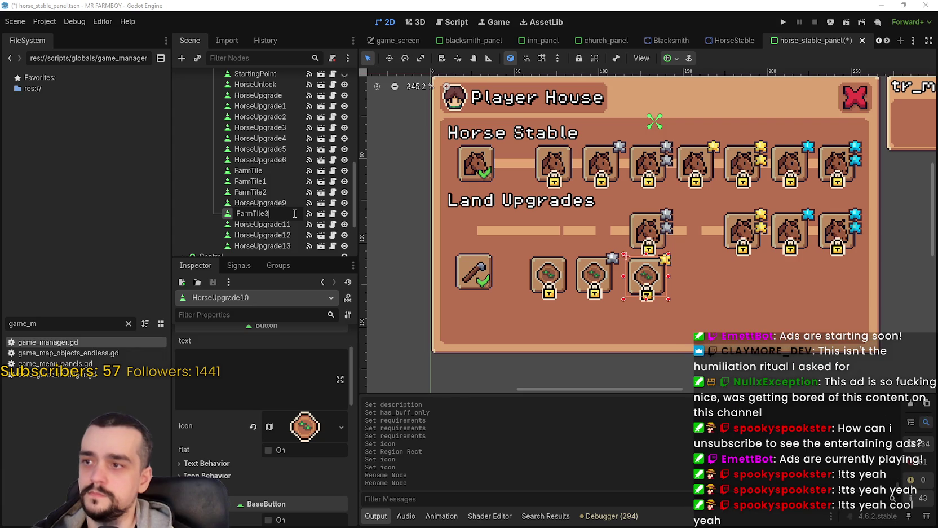
pyautogui.press('Return')
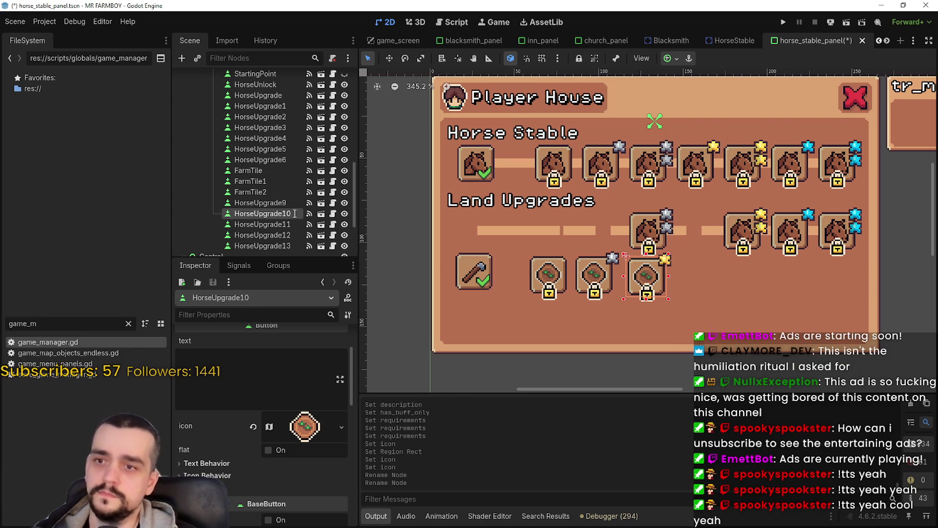
pyautogui.scroll(-1, 721, 207)
pyautogui.click(665, 228)
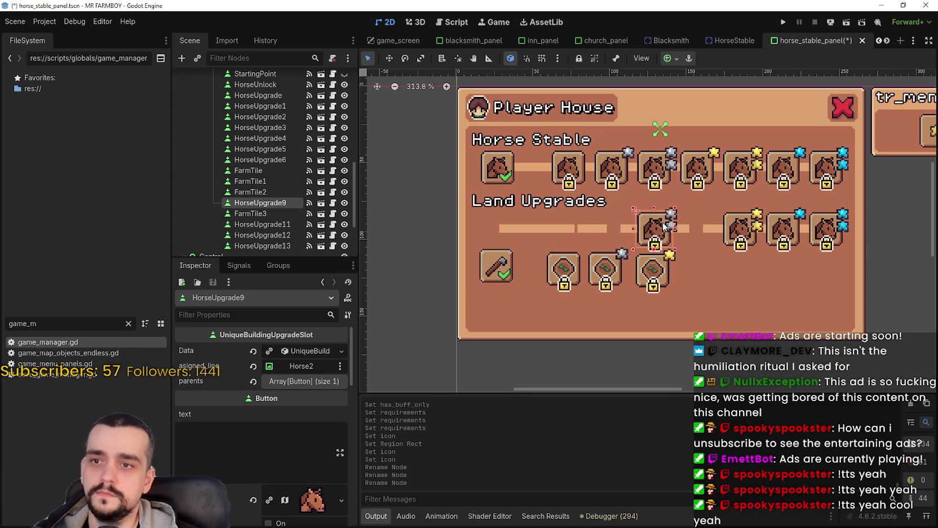
# Delete the leftover horse slots HorseUpgrade9, 11, 12 and 13 from the land row.
pyautogui.press('Delete')
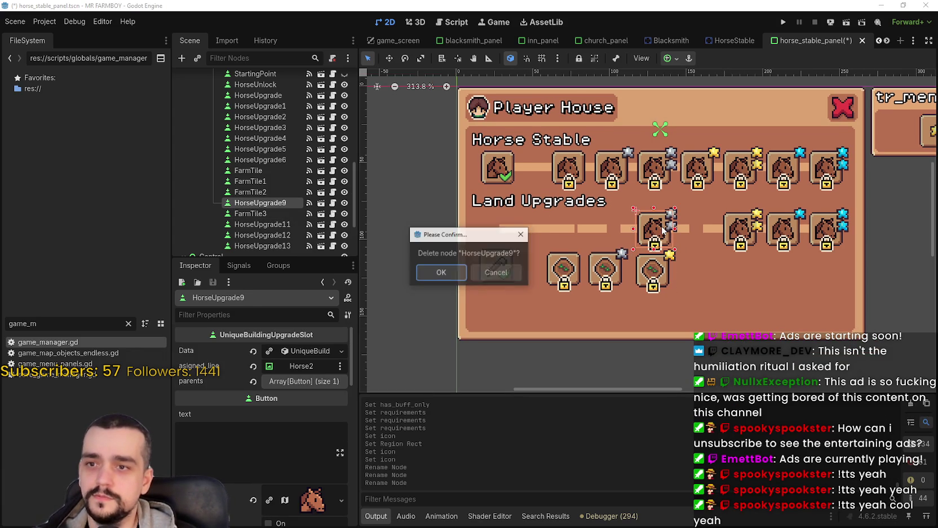
pyautogui.press('Return')
pyautogui.click(744, 235)
pyautogui.press('Delete')
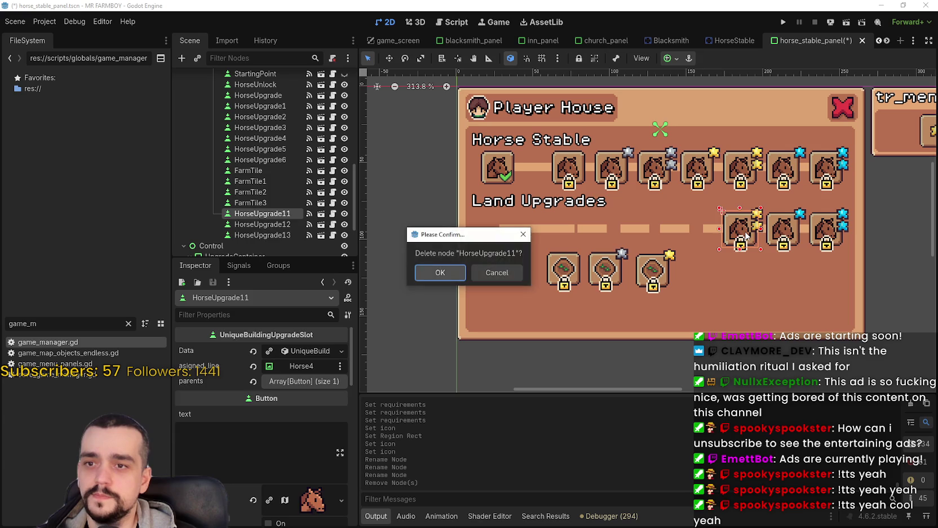
pyautogui.press('Return')
pyautogui.click(778, 237)
pyautogui.press('Delete')
pyautogui.press('Return')
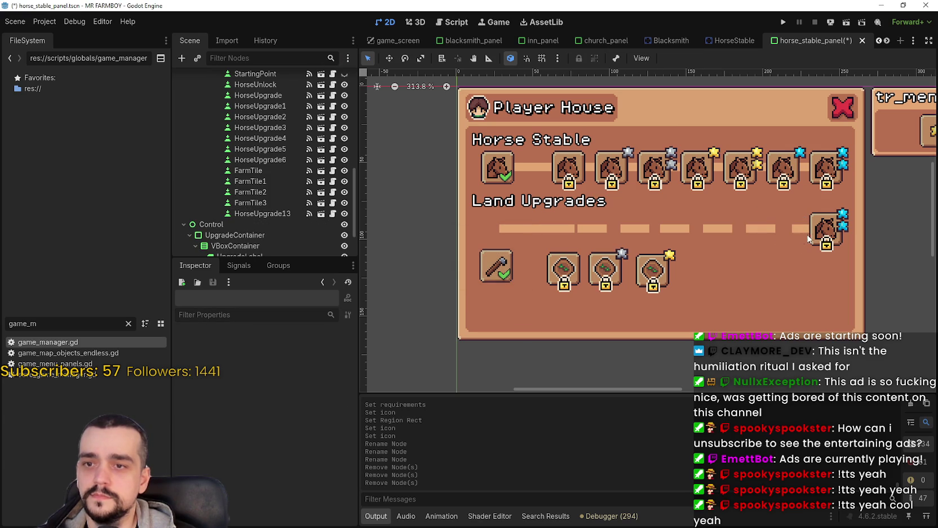
pyautogui.click(821, 237)
pyautogui.press('Delete')
pyautogui.press('Return')
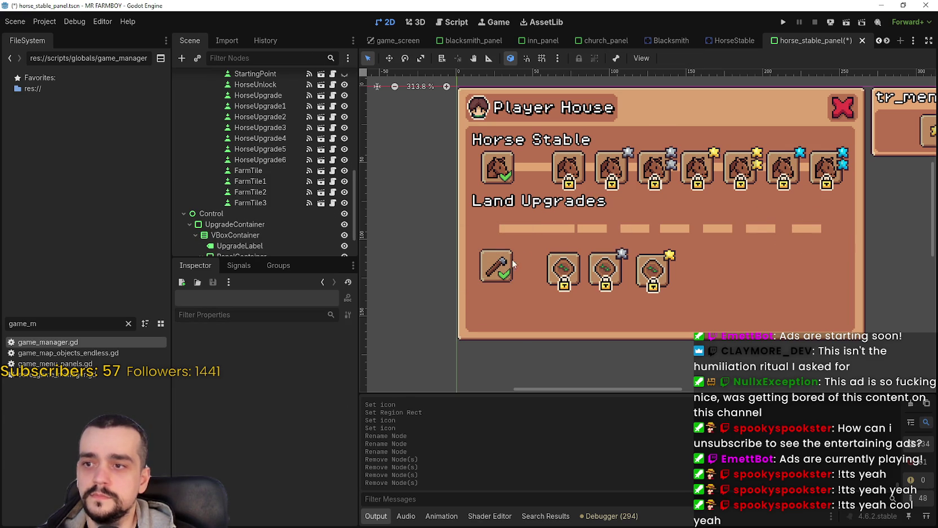
# Delete the original hammer FarmTile from the row.
pyautogui.click(509, 275)
pyautogui.press('Delete')
pyautogui.press('Return')
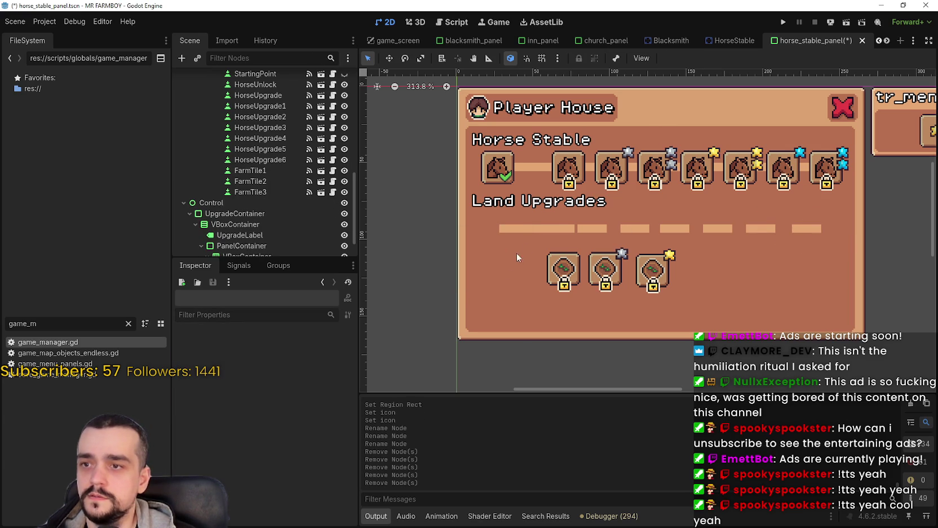
pyautogui.click(560, 228)
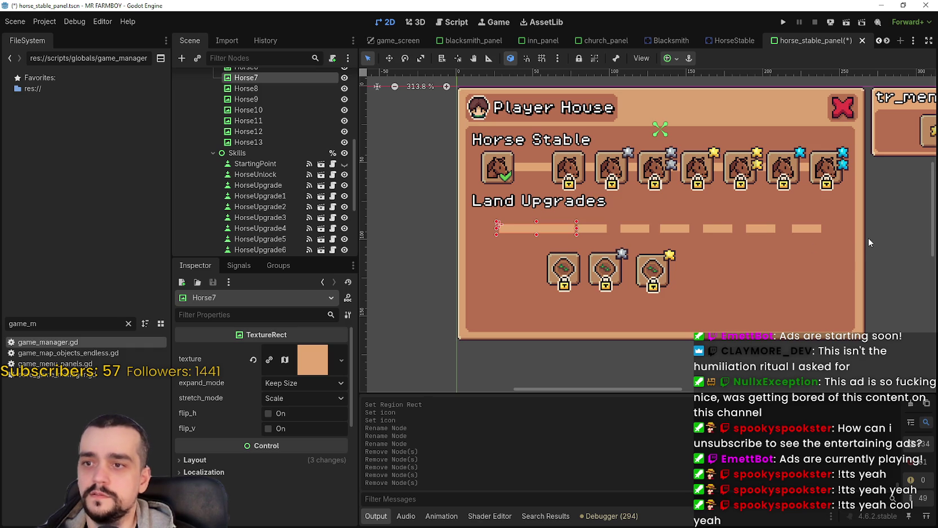
# Delete the Horse7 connector bar, then the six remaining Horse8–13 bars together.
pyautogui.press('Delete')
pyautogui.press('Return')
pyautogui.moveTo(895, 247); pyautogui.dragTo(545, 220)
pyautogui.press('Delete')
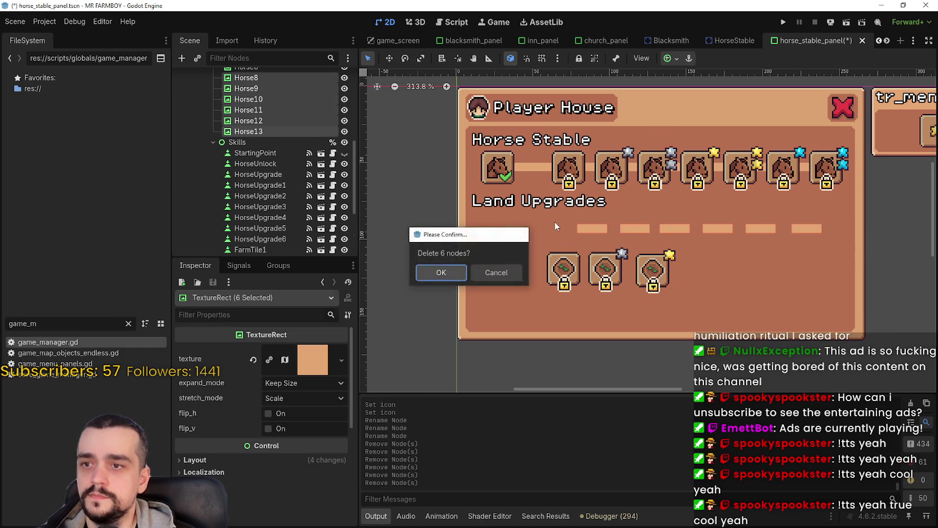
pyautogui.press('Return')
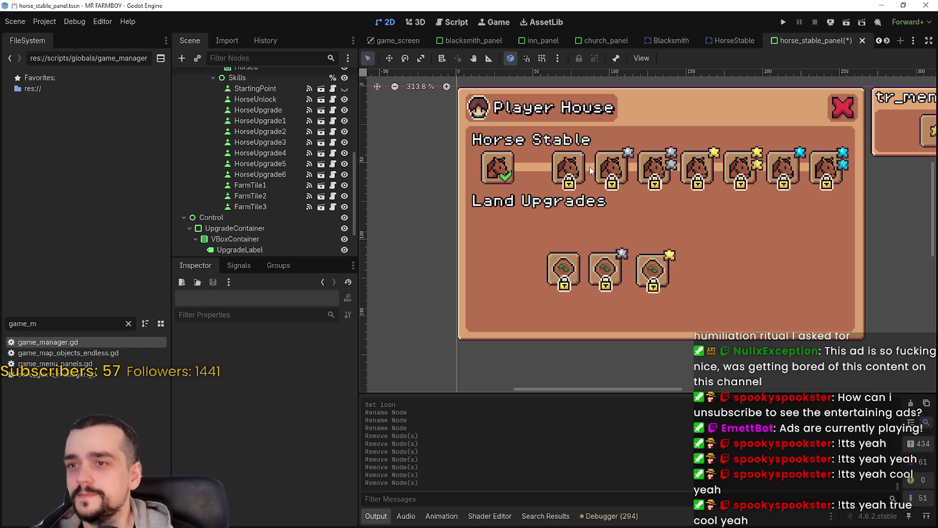
pyautogui.click(590, 169)
pyautogui.scroll(1, 648, 159)
pyautogui.scroll(4, 649, 158)
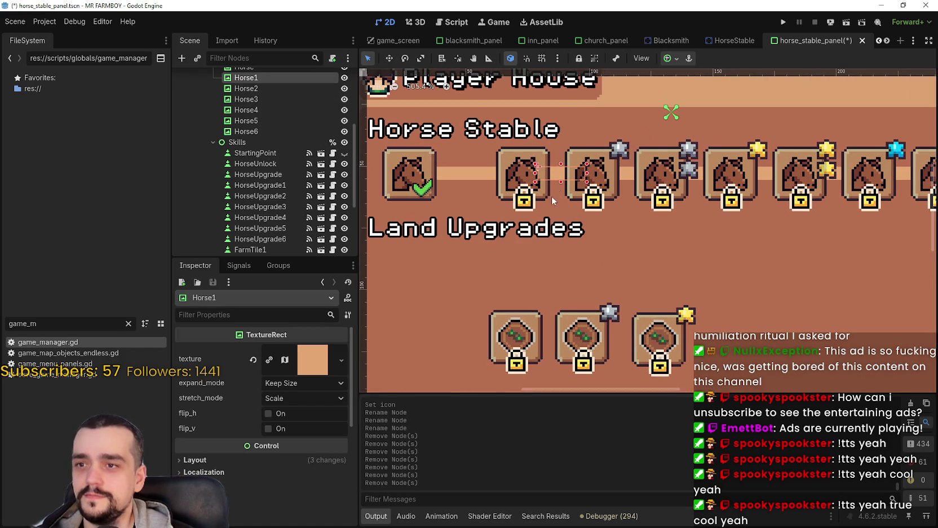
pyautogui.scroll(-6, 555, 188)
pyautogui.scroll(5, 602, 179)
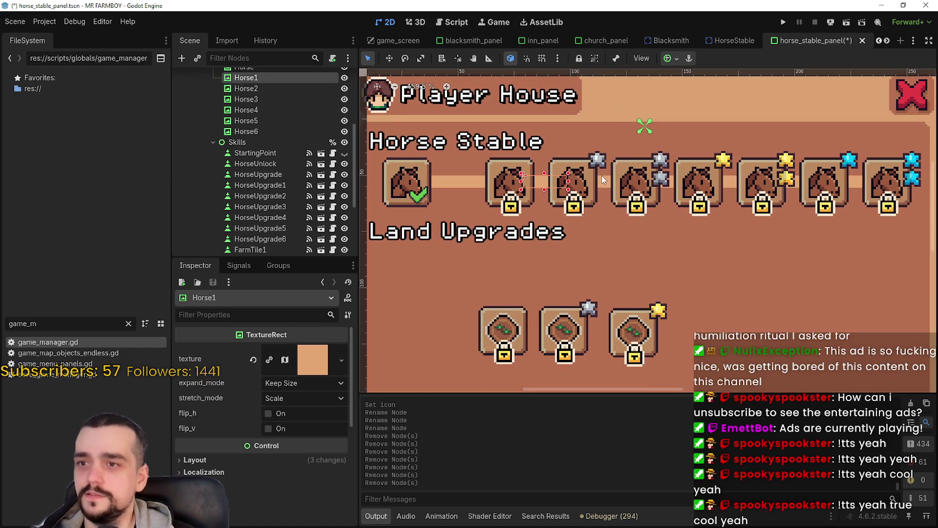
pyautogui.keyDown('shift'); pyautogui.click(603, 181); pyautogui.keyUp('shift')
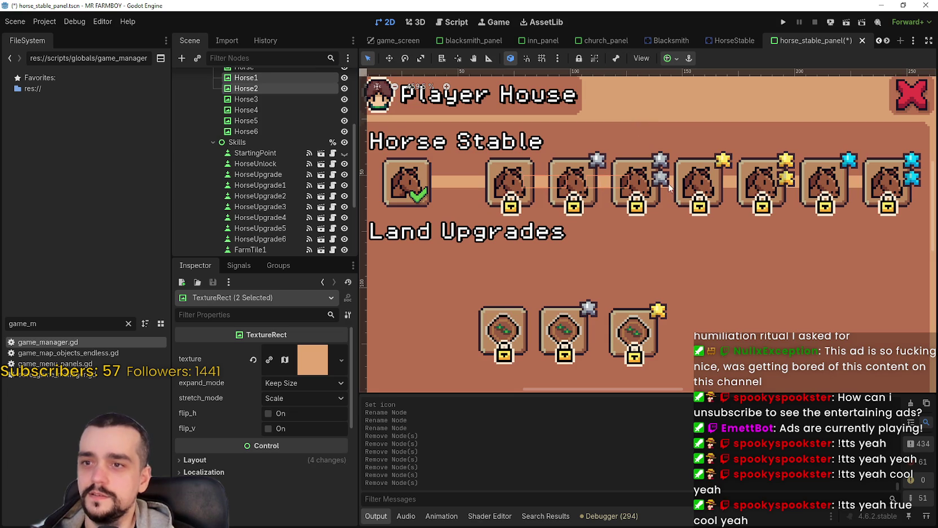
pyautogui.scroll(10, 670, 188)
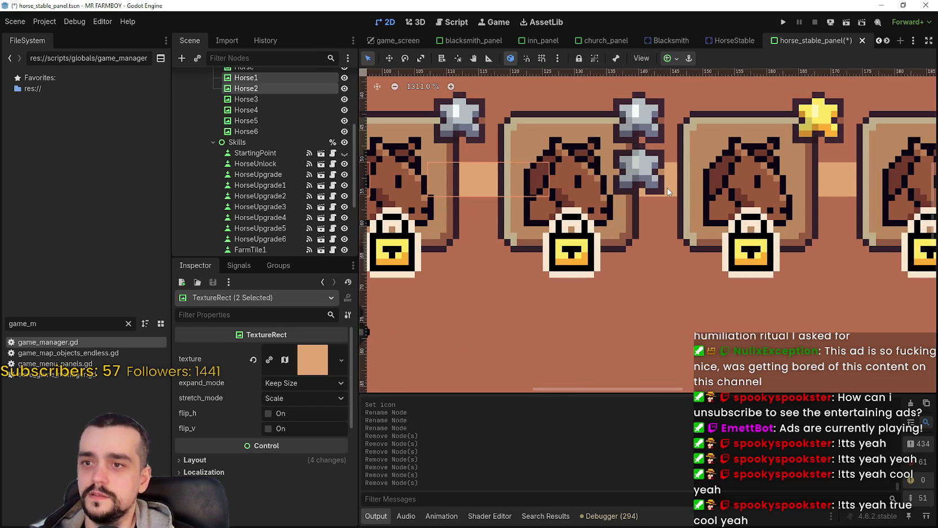
pyautogui.keyDown('shift'); pyautogui.click(668, 191); pyautogui.keyUp('shift')
pyautogui.keyDown('shift'); pyautogui.click(669, 190); pyautogui.keyUp('shift')
pyautogui.keyDown('shift'); pyautogui.click(669, 187); pyautogui.keyUp('shift')
pyautogui.keyDown('shift'); pyautogui.click(671, 189); pyautogui.keyUp('shift')
pyautogui.keyDown('shift'); pyautogui.click(672, 190); pyautogui.keyUp('shift')
pyautogui.keyDown('shift'); pyautogui.click(672, 192); pyautogui.keyUp('shift')
pyautogui.keyDown('shift'); pyautogui.click(668, 194); pyautogui.keyUp('shift')
pyautogui.keyDown('shift'); pyautogui.click(667, 195); pyautogui.keyUp('shift')
pyautogui.keyDown('shift'); pyautogui.click(670, 169); pyautogui.keyUp('shift')
pyautogui.keyDown('shift'); pyautogui.click(671, 168); pyautogui.keyUp('shift')
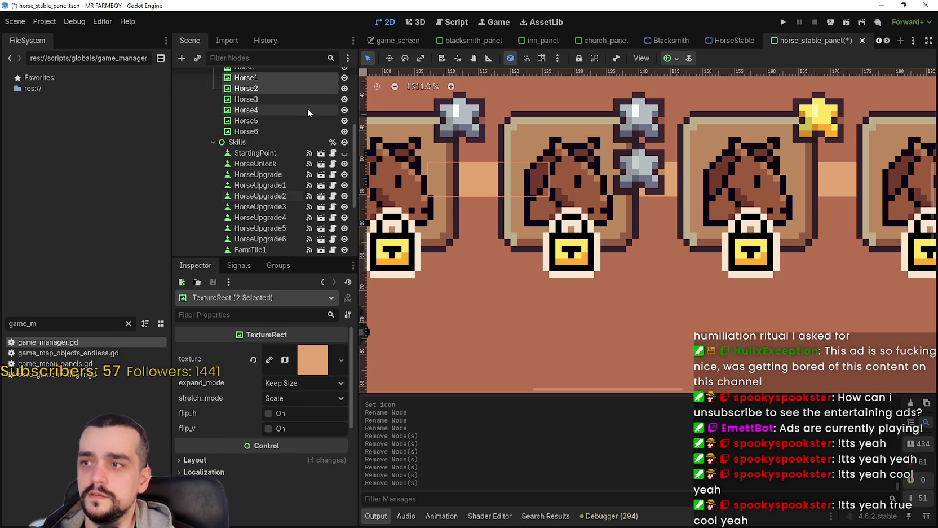
pyautogui.hotkey('ctrl', '-')
pyautogui.keyDown('shift'); pyautogui.click(255, 100); pyautogui.keyUp('shift')
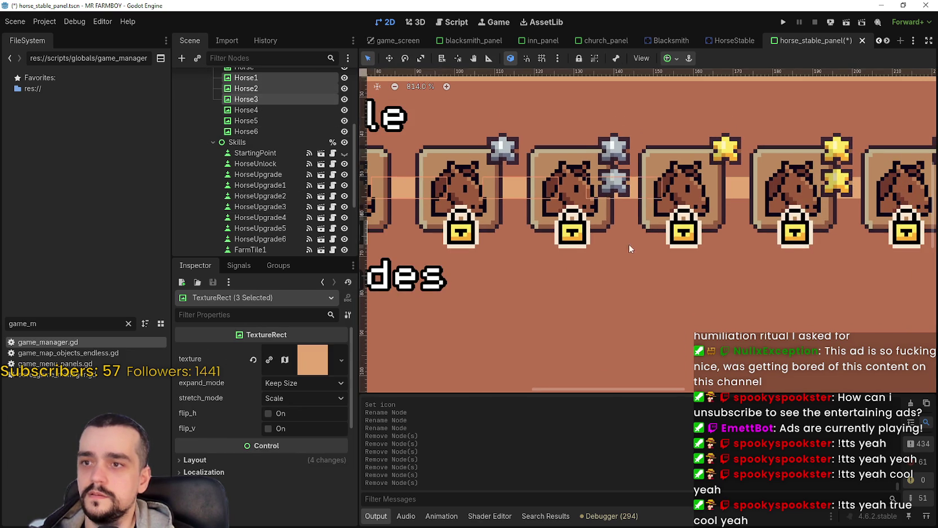
# Duplicate the three selected Horse Stable connector bars and move the copies onto the Land Upgrades row.
pyautogui.scroll(-3, 584, 275)
pyautogui.hotkey('ctrl', 'd')
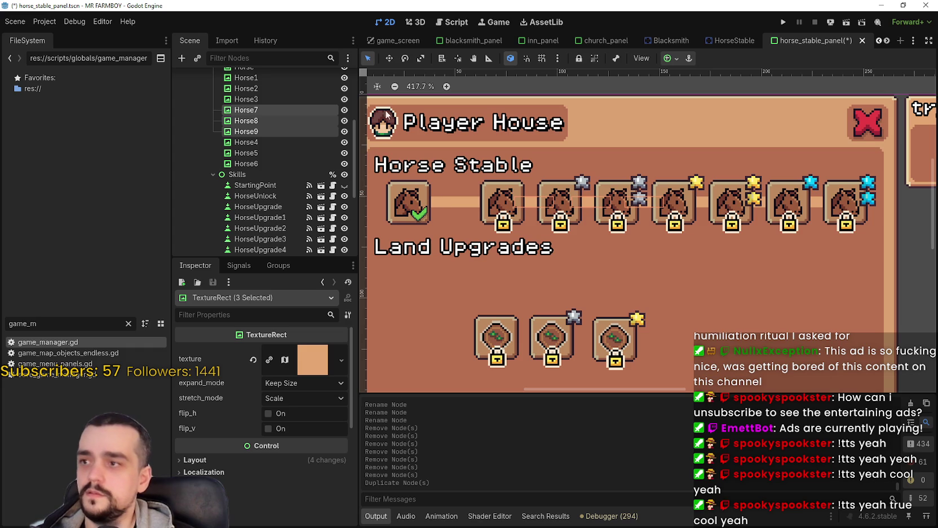
pyautogui.click(389, 58)
pyautogui.moveTo(546, 204)
pyautogui.mouseDown()
pyautogui.moveTo(538, 381)
pyautogui.moveTo(537, 342)
pyautogui.mouseUp()
pyautogui.scroll(-2, 525, 298)
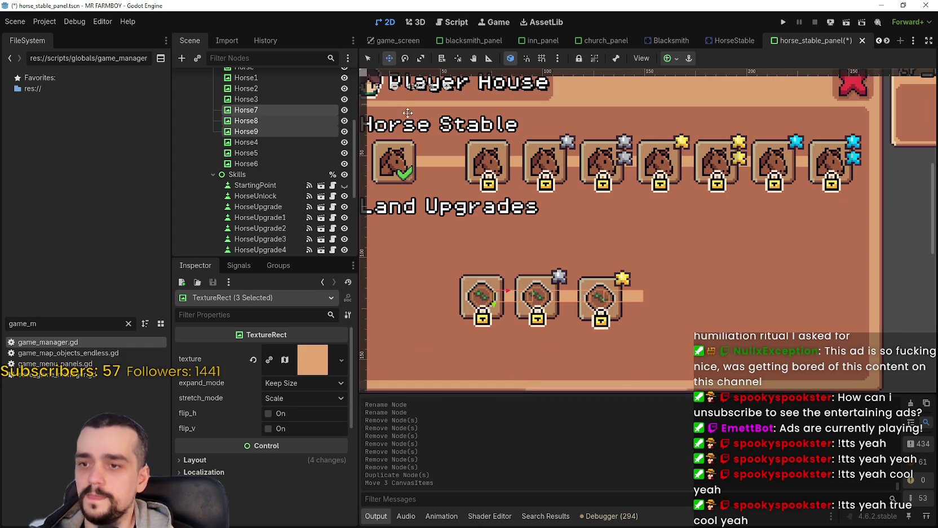
pyautogui.press('q')
pyautogui.scroll(1, 534, 284)
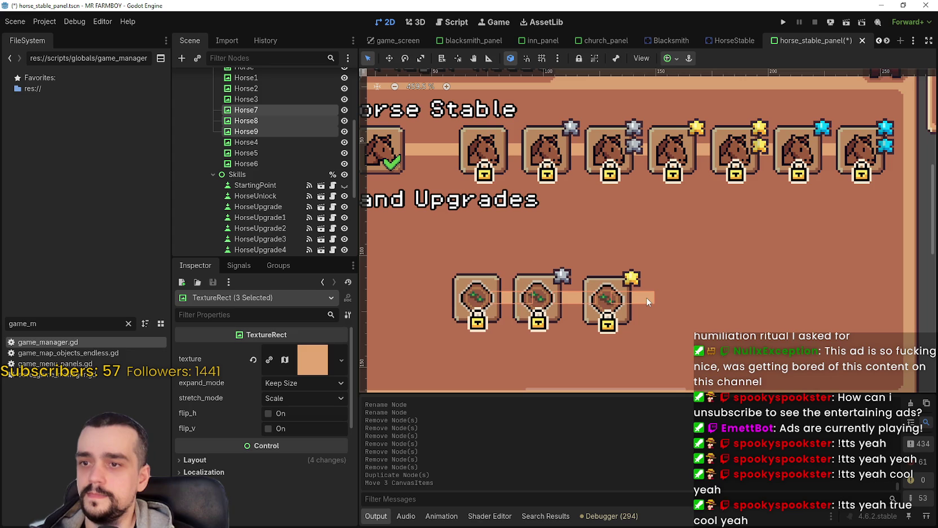
pyautogui.click(708, 301)
pyautogui.scroll(-3, 709, 301)
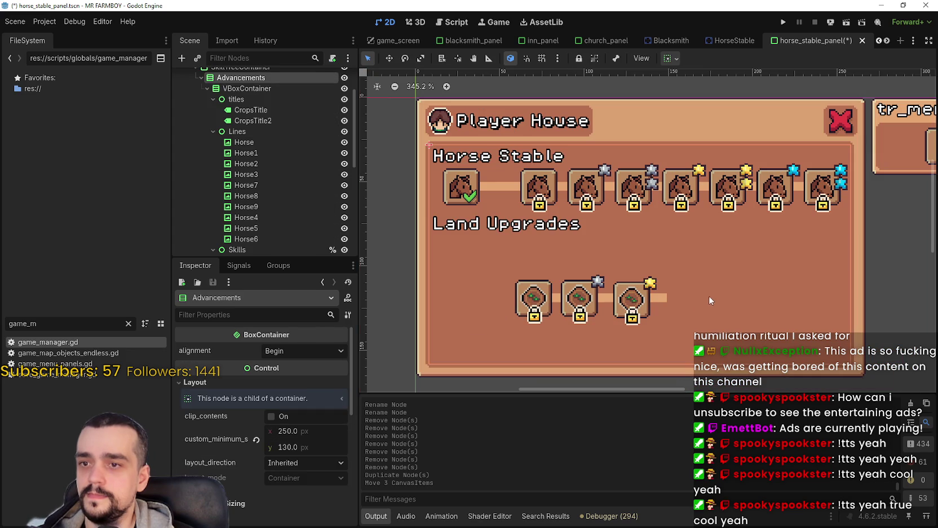
pyautogui.click(892, 299)
pyautogui.scroll(3, 695, 293)
# Delete the surplus Horse9 copy and nudge FarmTile3 to meet its connector.
pyautogui.click(658, 305)
pyautogui.press('Delete')
pyautogui.press('Return')
pyautogui.scroll(-4, 655, 306)
pyautogui.scroll(3, 637, 305)
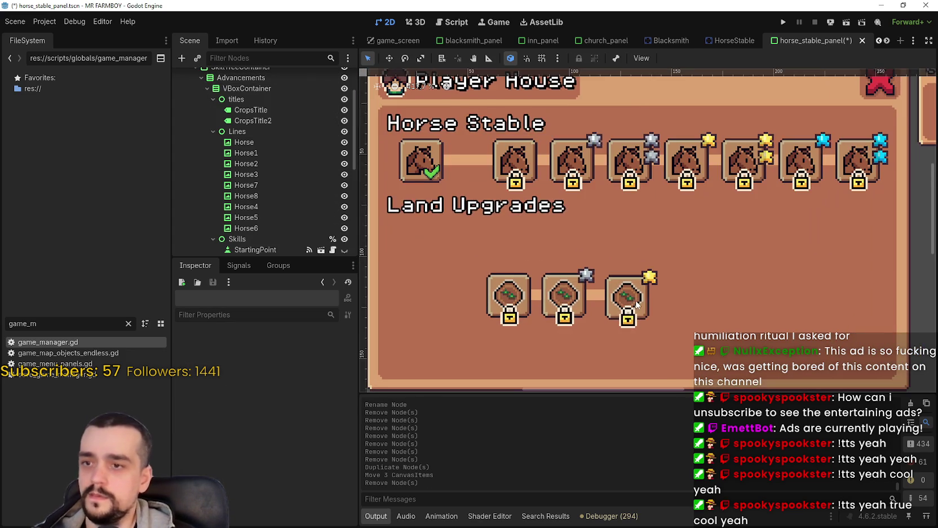
pyautogui.click(637, 304)
pyautogui.scroll(1, 637, 305)
pyautogui.moveTo(637, 304); pyautogui.dragTo(616, 297)
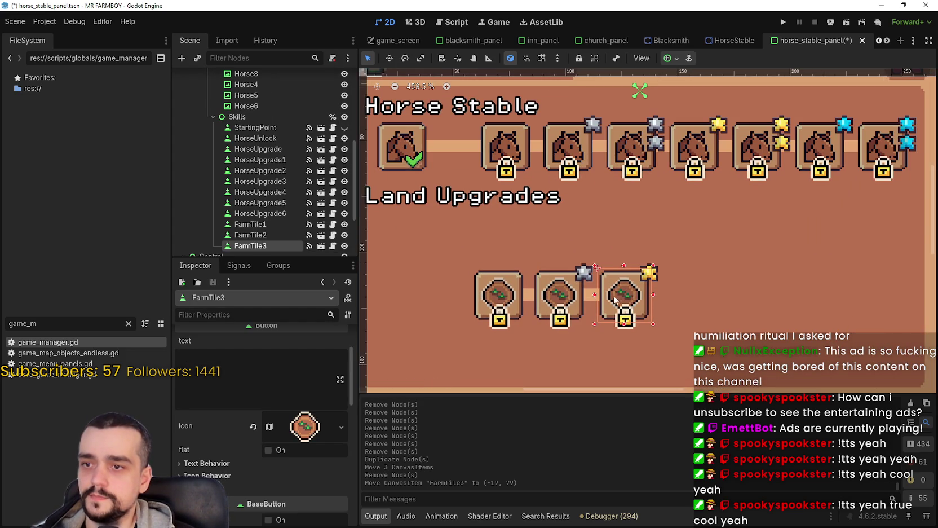
pyautogui.scroll(6, 587, 292)
pyautogui.scroll(-5, 661, 277)
pyautogui.scroll(-3, 661, 277)
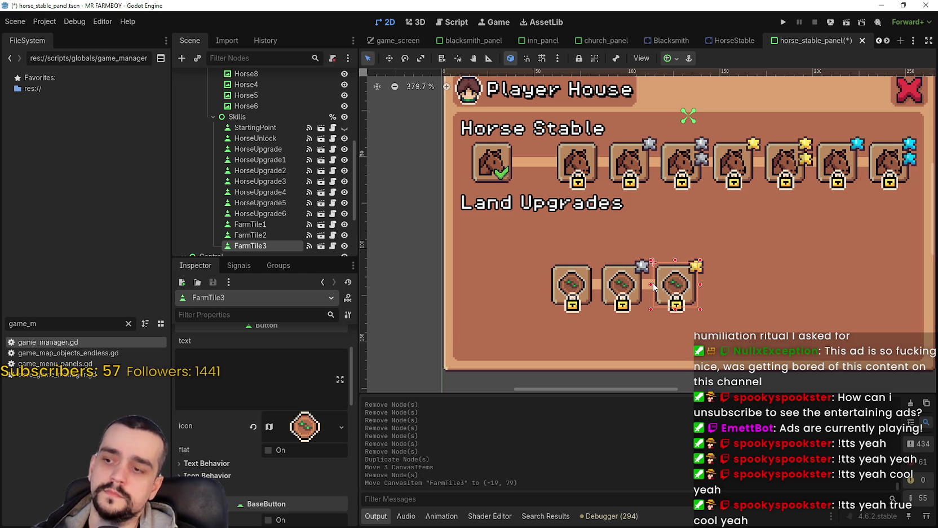
pyautogui.click(574, 283)
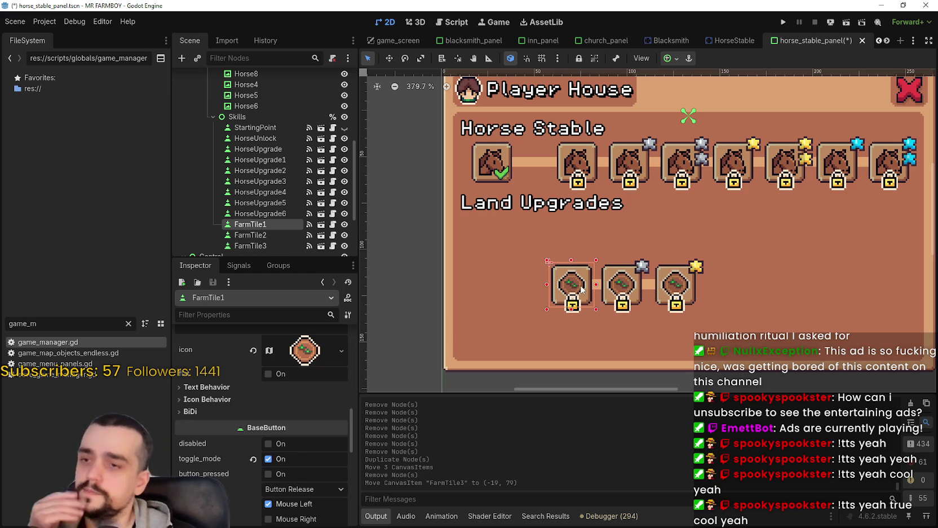
pyautogui.scroll(4, 636, 283)
pyautogui.scroll(-5, 636, 284)
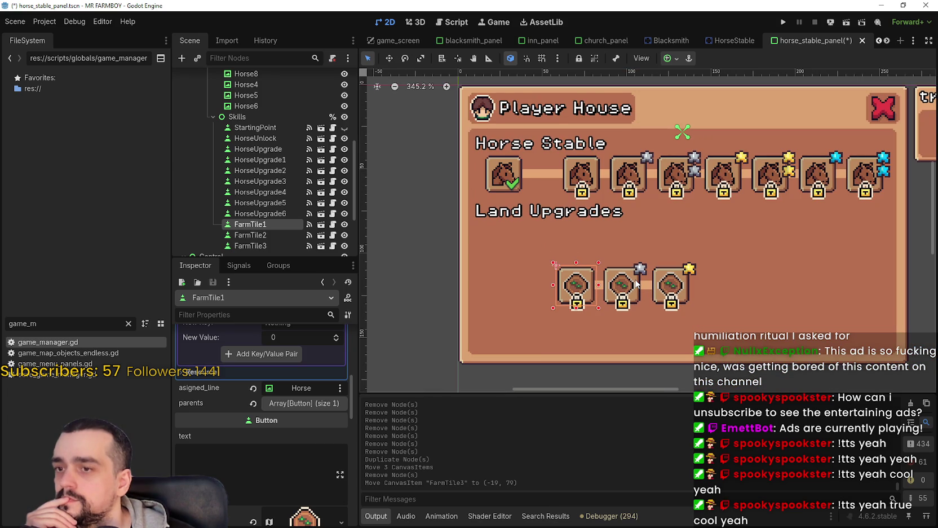
pyautogui.scroll(2, 670, 333)
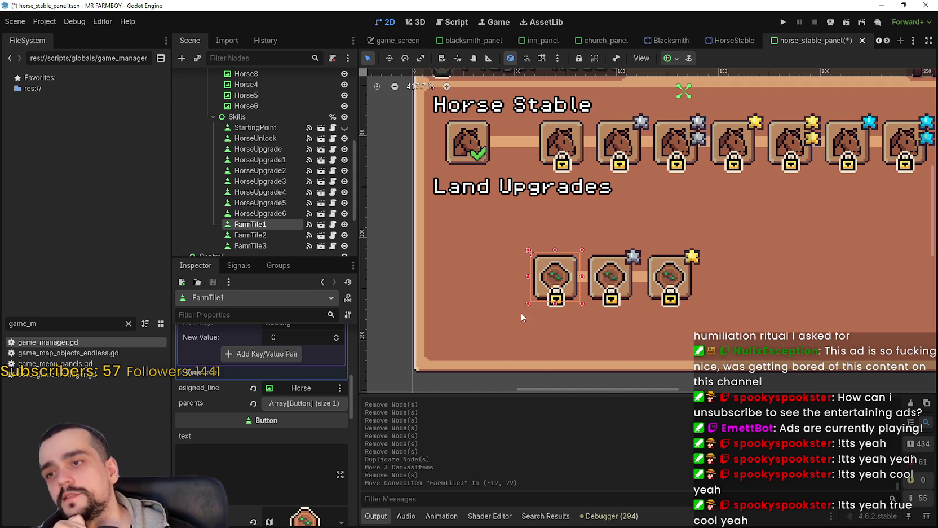
pyautogui.scroll(-1, 520, 305)
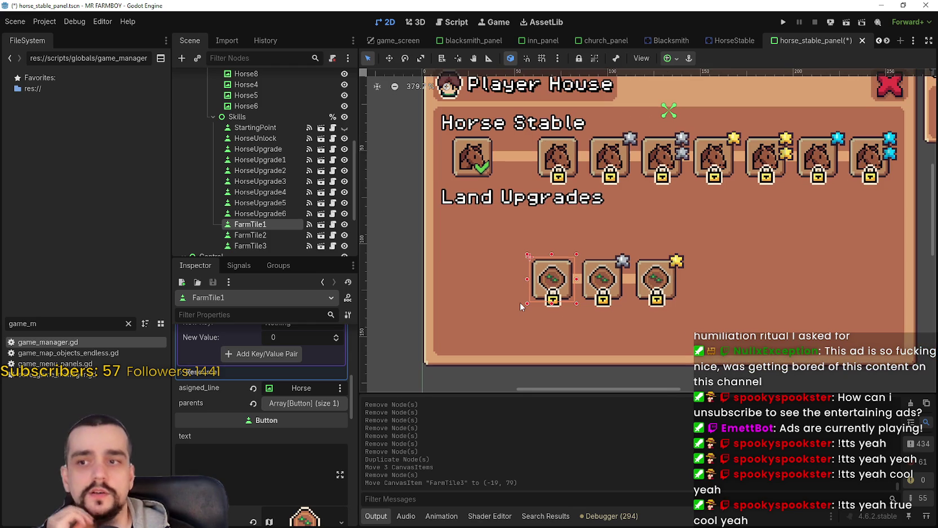
pyautogui.click(479, 158)
pyautogui.scroll(-1, 479, 158)
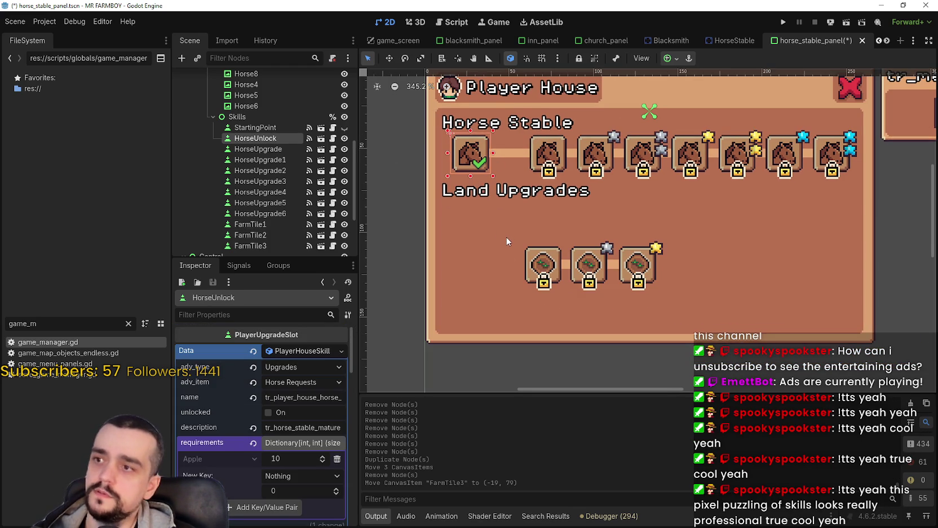
# Duplicate the unlocked horse slot and move the copy down beside the farm tiles.
pyautogui.hotkey('ctrl', 'd')
pyautogui.press('w')
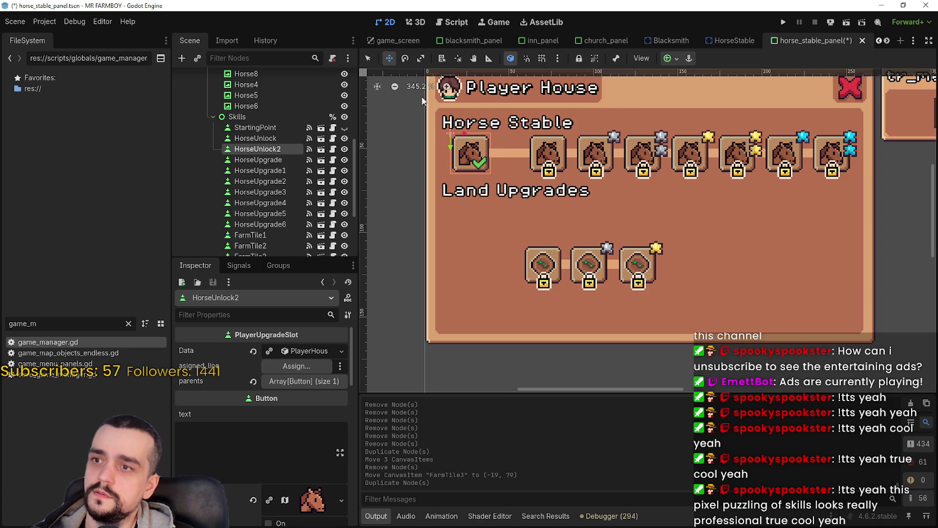
pyautogui.moveTo(468, 150)
pyautogui.mouseDown()
pyautogui.moveTo(501, 266)
pyautogui.moveTo(493, 264)
pyautogui.mouseUp()
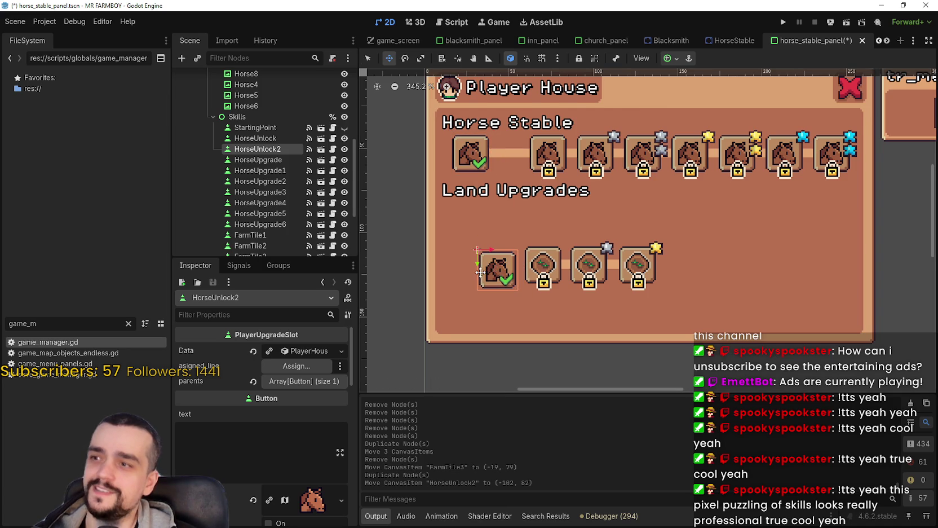
pyautogui.scroll(-2, 493, 265)
pyautogui.scroll(-2, 251, 155)
# Delete the FarmTile1 node.
pyautogui.click(255, 192)
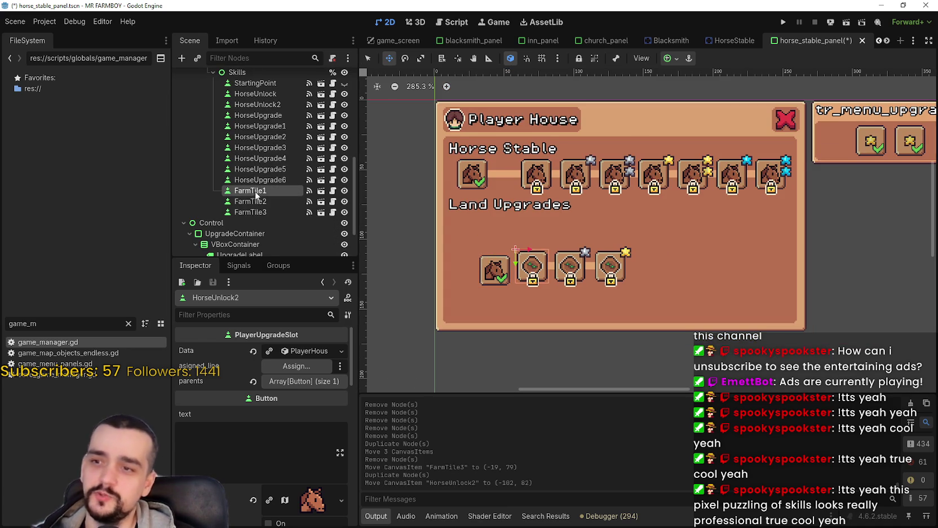
pyautogui.press('Delete')
pyautogui.click(442, 273)
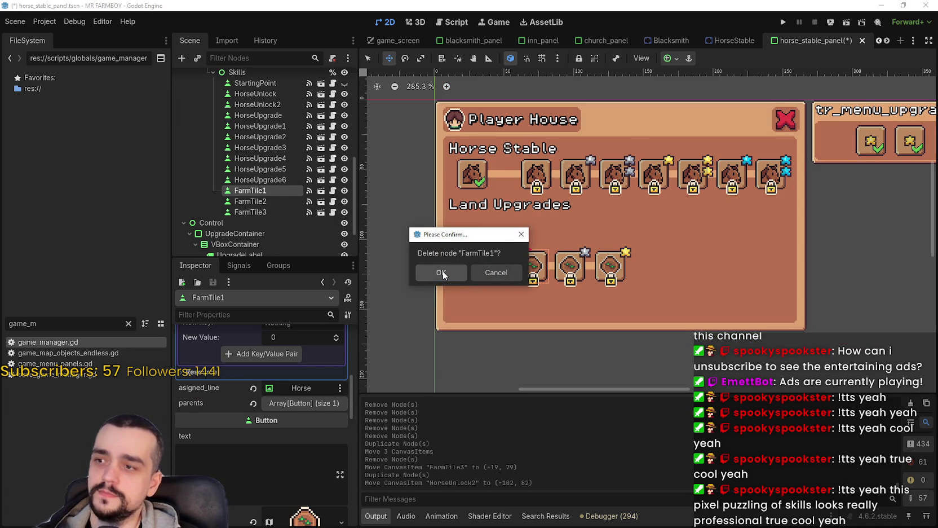
pyautogui.click(442, 272)
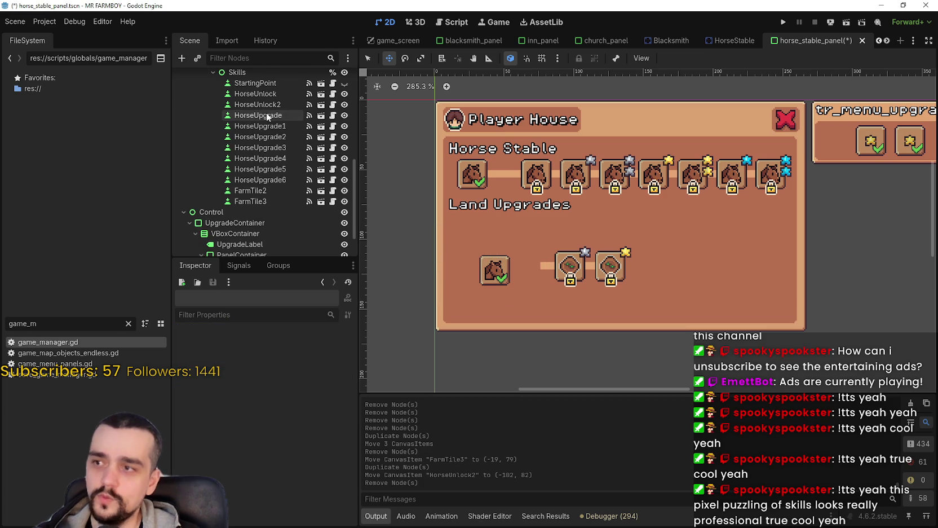
# Move HorseUnlock2 above FarmTile2 in the Scene dock and rename it FarmTileUnlock.
pyautogui.scroll(2, 486, 287)
pyautogui.click(367, 58)
pyautogui.click(486, 263)
pyautogui.moveTo(253, 104); pyautogui.dragTo(254, 188)
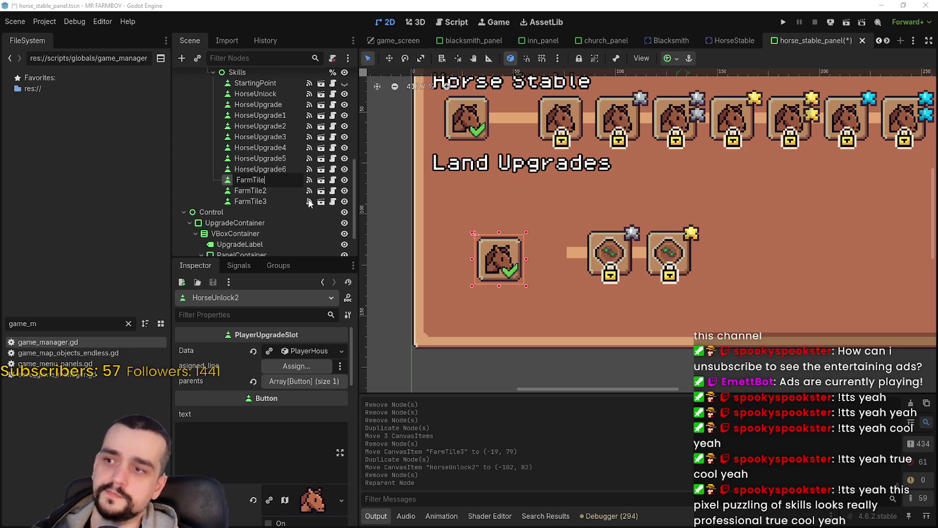
pyautogui.write('Unlock')
pyautogui.press('Return')
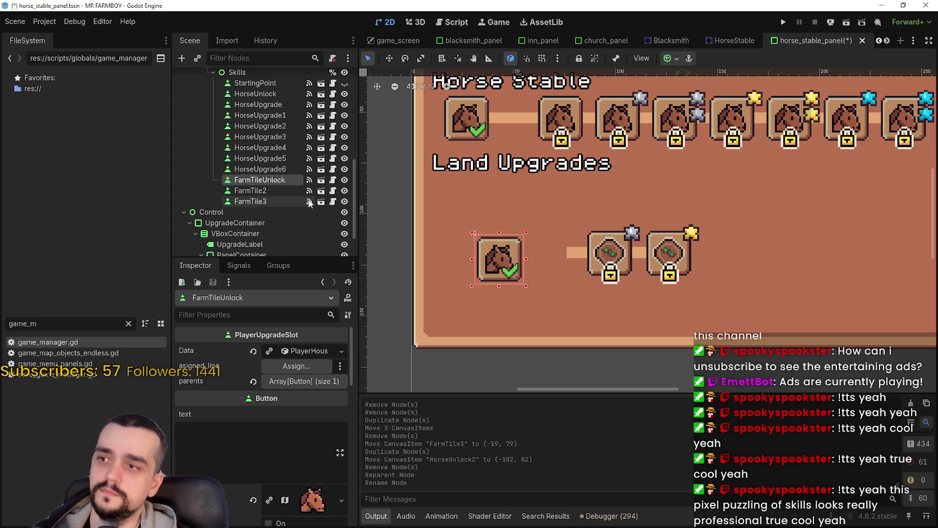
# Move FarmTileUnlock along the row, paste the farm texture as its icon, and save.
pyautogui.scroll(-1, 492, 266)
pyautogui.scroll(1, 492, 267)
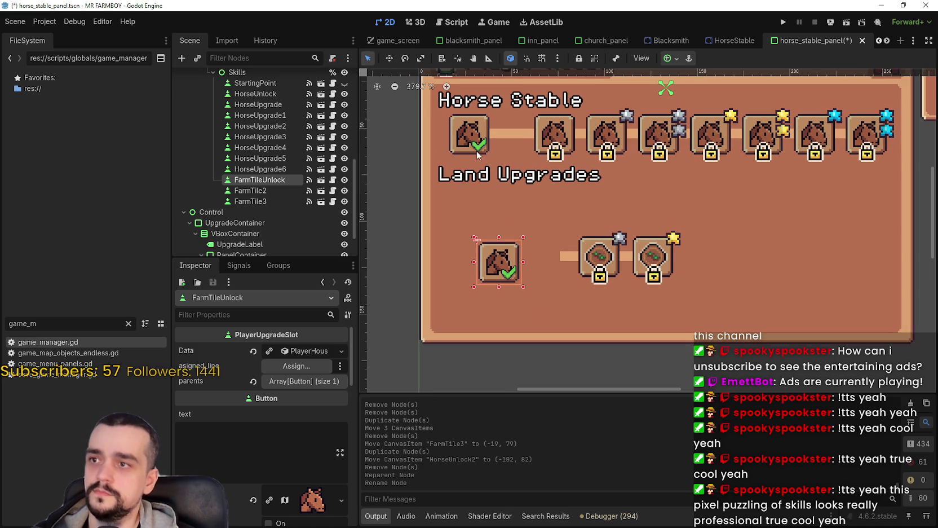
pyautogui.moveTo(507, 265); pyautogui.dragTo(550, 258)
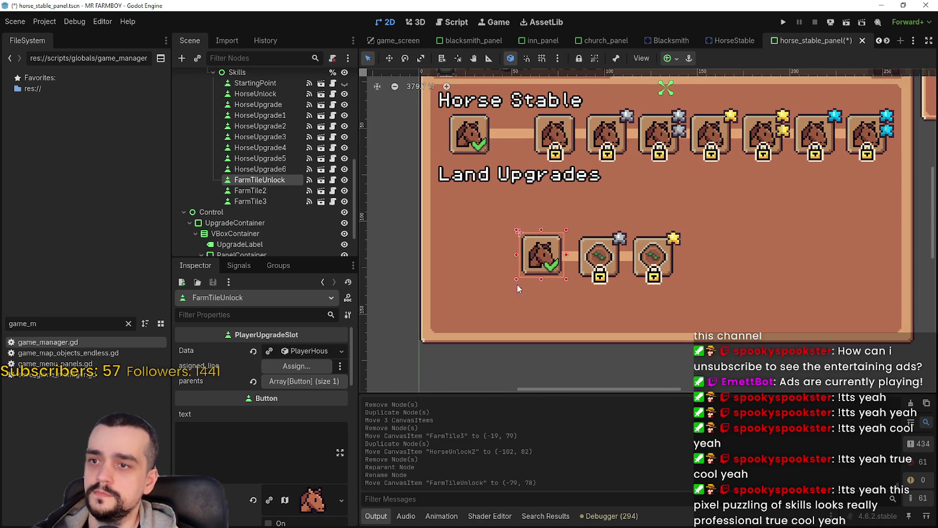
pyautogui.scroll(-2, 308, 468)
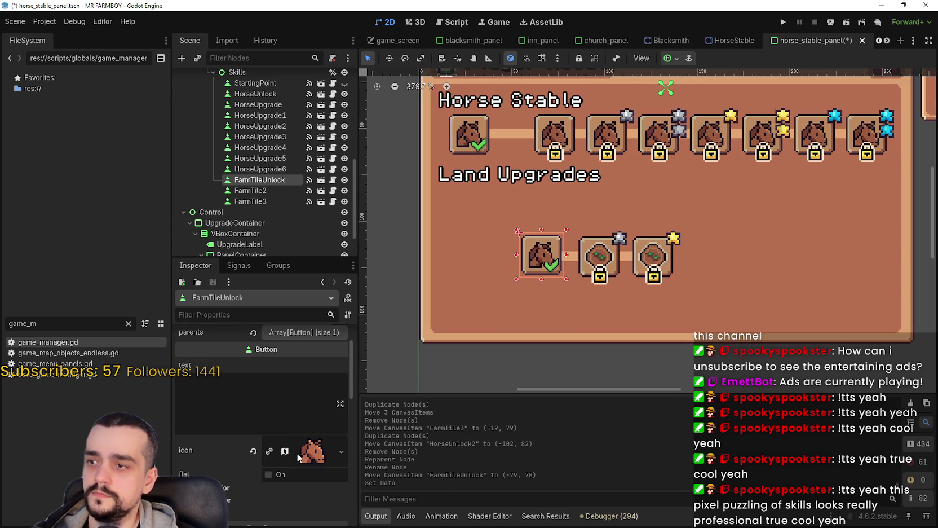
pyautogui.rightClick(295, 456)
pyautogui.click(363, 507)
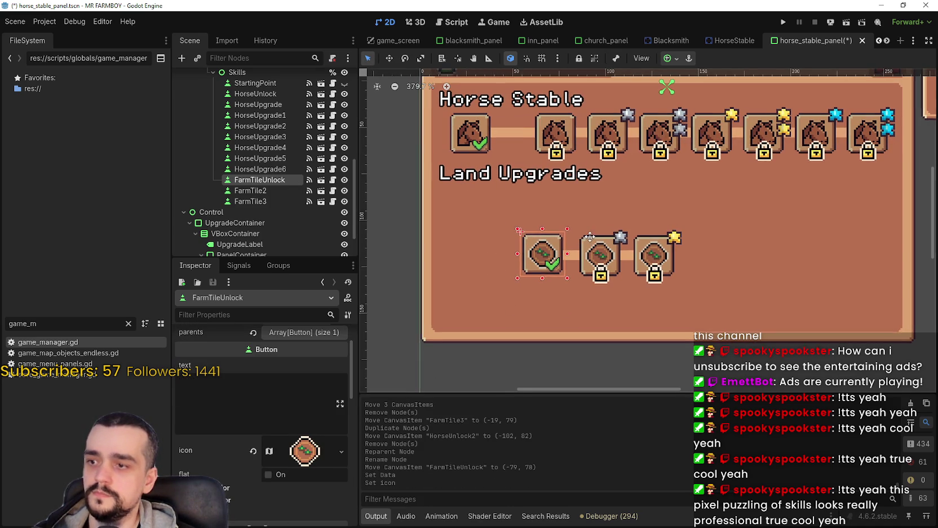
pyautogui.hotkey('ctrl', 's')
# Nudge FarmTileUnlock to (-92, 79), aligned with the connector to FarmTile2.
pyautogui.scroll(1, 564, 257)
pyautogui.press('w')
pyautogui.scroll(4, 556, 258)
pyautogui.moveTo(550, 239)
pyautogui.mouseDown()
pyautogui.moveTo(600, 250)
pyautogui.moveTo(598, 239)
pyautogui.mouseUp()
pyautogui.press('Left')
pyautogui.press('Left')
pyautogui.press('Left')
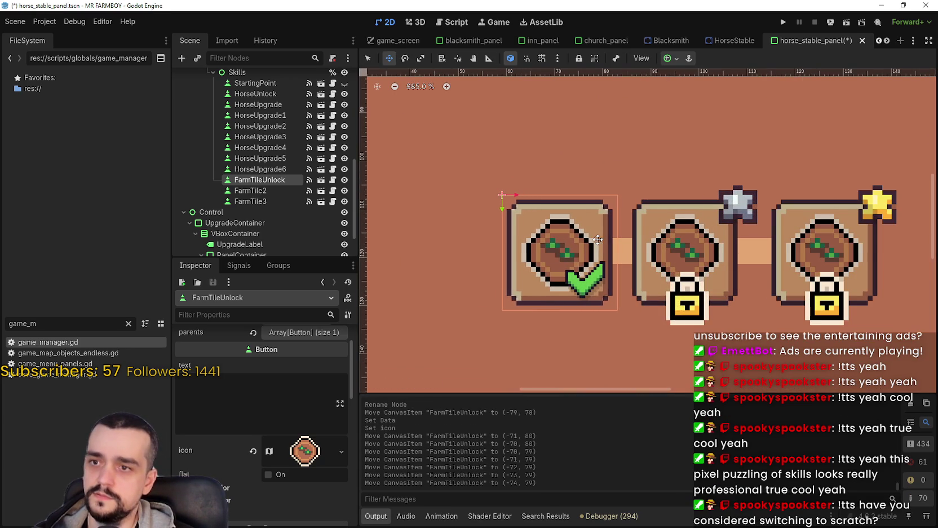
pyautogui.press('Left')
pyautogui.press('Left')
pyautogui.press('Left')
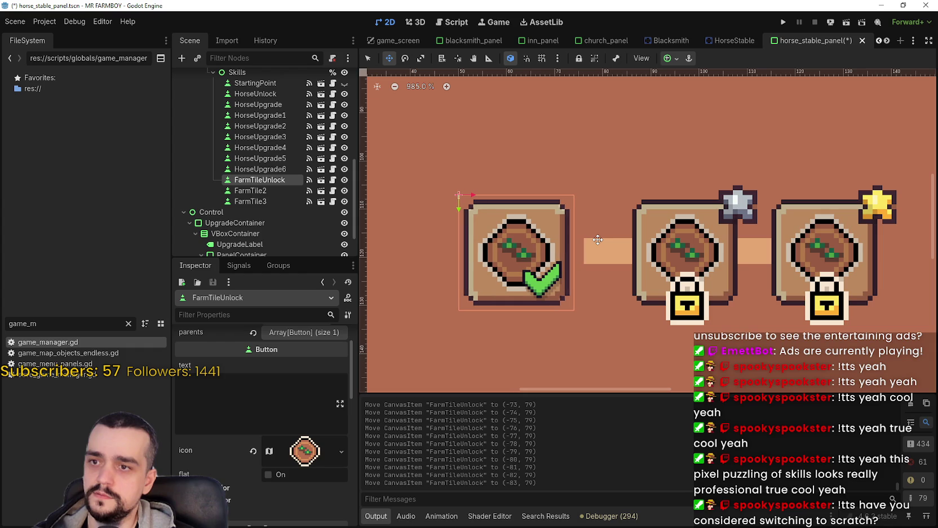
pyautogui.scroll(-5, 598, 239)
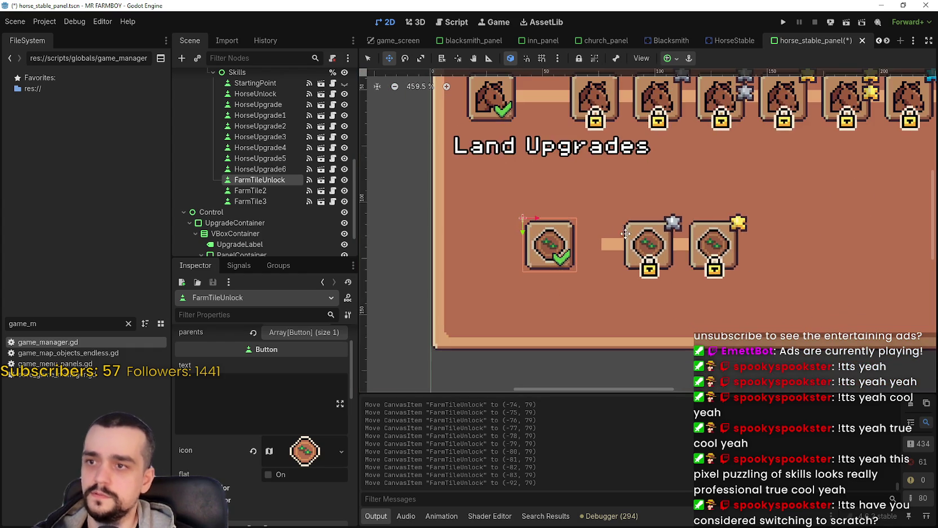
pyautogui.click(368, 59)
# Box-select the five Land Upgrades items and shift them left and up under the heading.
pyautogui.moveTo(402, 292); pyautogui.dragTo(760, 198)
pyautogui.press('Left')
pyautogui.press('Left')
pyautogui.press('Left')
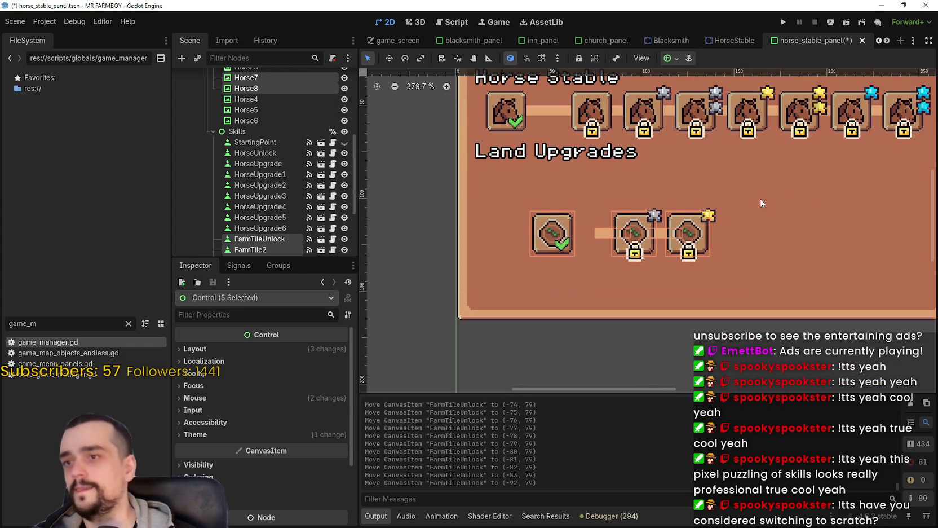
pyautogui.press('Left')
pyautogui.press('Left')
pyautogui.press('Left')
pyautogui.press('Up')
pyautogui.press('Up')
pyautogui.press('Up')
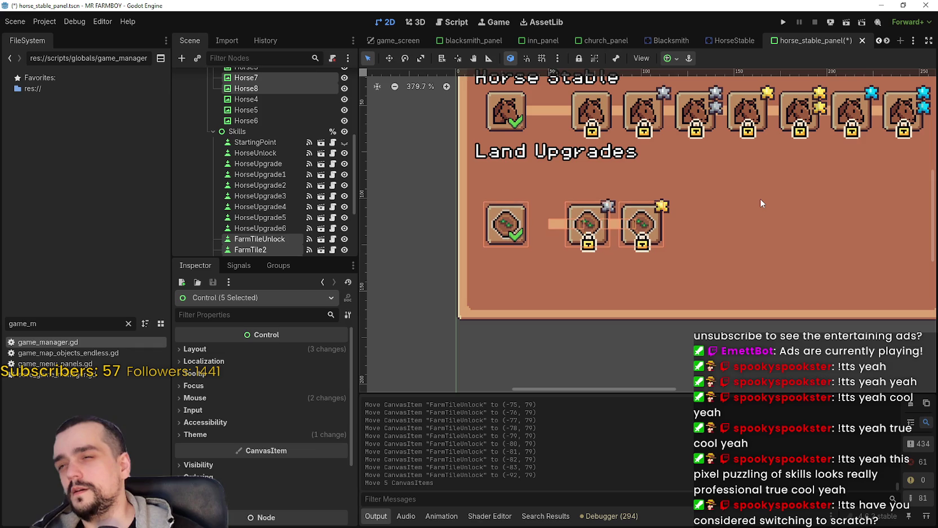
pyautogui.press('Up')
pyautogui.press('Up')
pyautogui.press('Up')
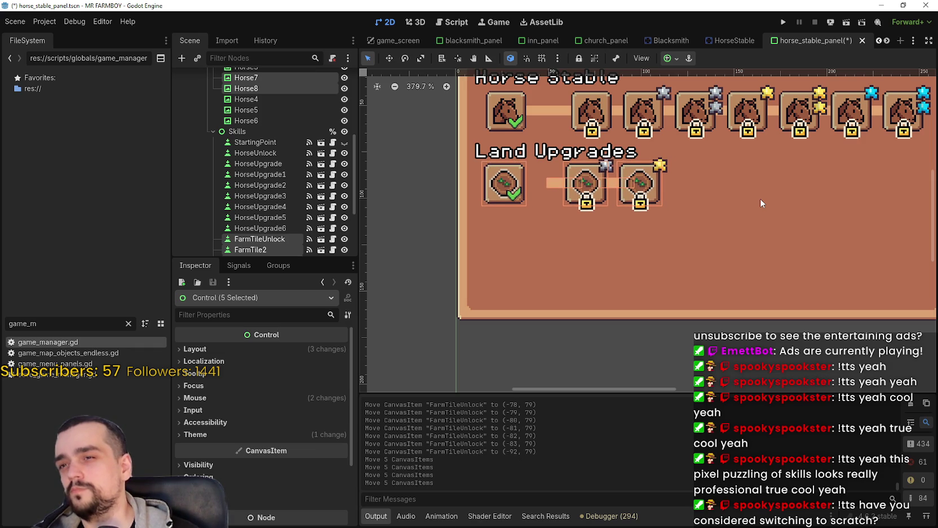
pyautogui.press('Up')
pyautogui.press('Up')
pyautogui.press('Up')
pyautogui.press('Down')
pyautogui.press('Down')
pyautogui.press('Down')
pyautogui.press('Down')
pyautogui.press('Down')
pyautogui.press('Down')
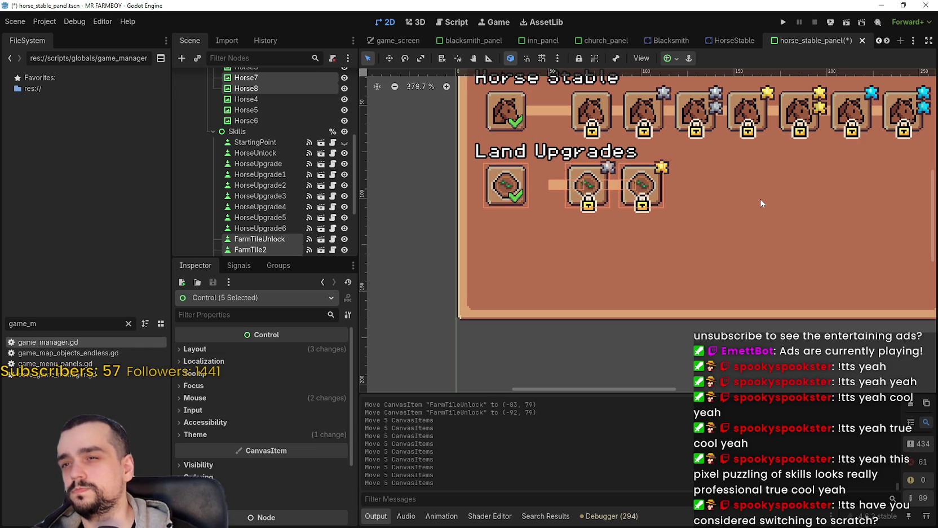
# Stretch the Horse7 connector to 35×5 so it reaches FarmTileUnlock, then save the scene.
pyautogui.scroll(2, 431, 172)
pyautogui.click(586, 192)
pyautogui.moveTo(586, 192); pyautogui.dragTo(540, 189)
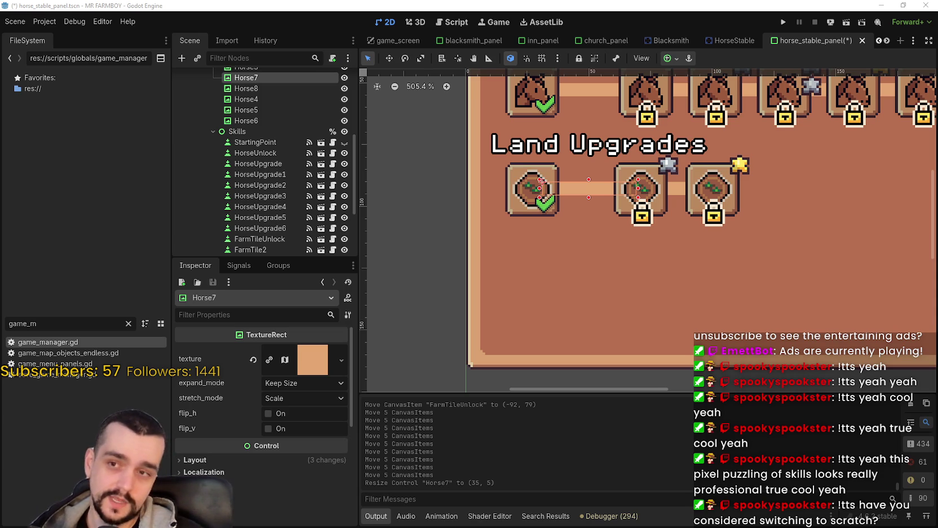
pyautogui.scroll(-2, 484, 344)
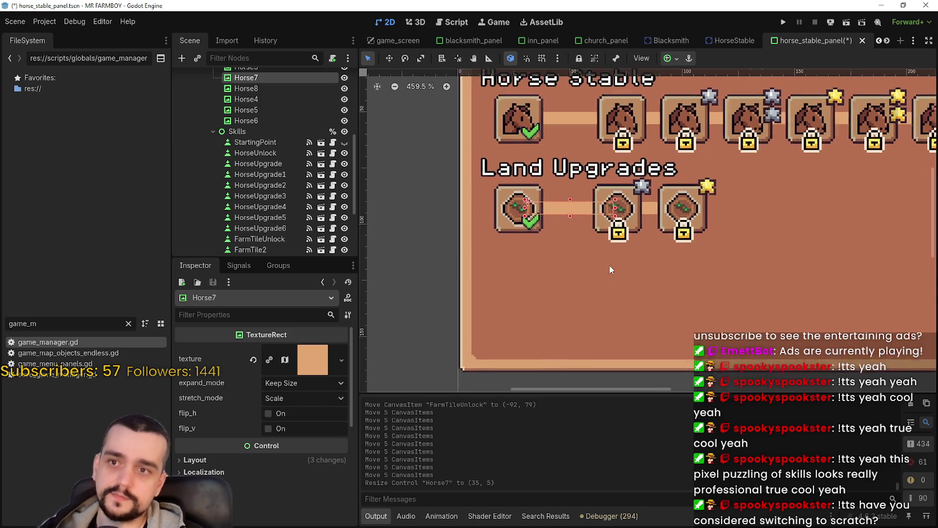
pyautogui.hotkey('ctrl', 's')
pyautogui.scroll(-2, 611, 333)
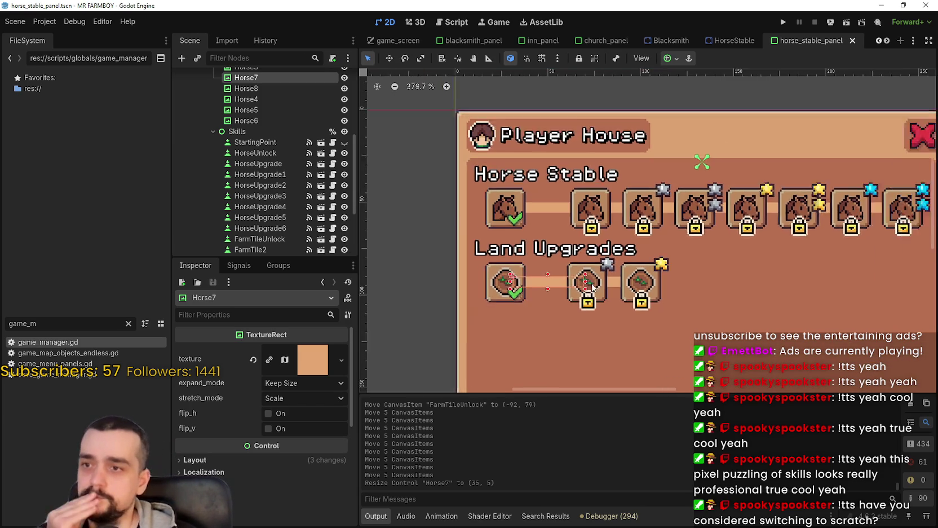
pyautogui.click(382, 300)
pyautogui.scroll(2, 507, 299)
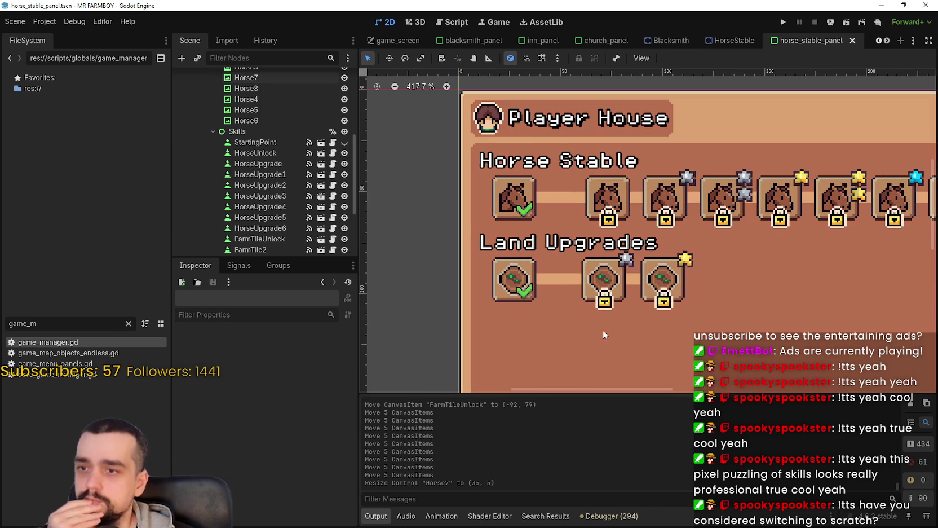
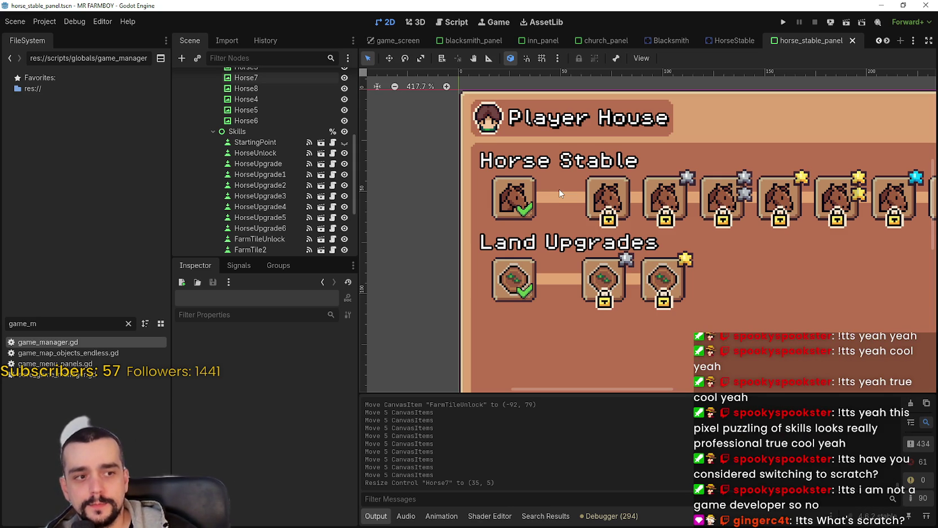
# Box-select the five Land Upgrades items and nudge them down one step in Move mode.
pyautogui.scroll(-1, 676, 299)
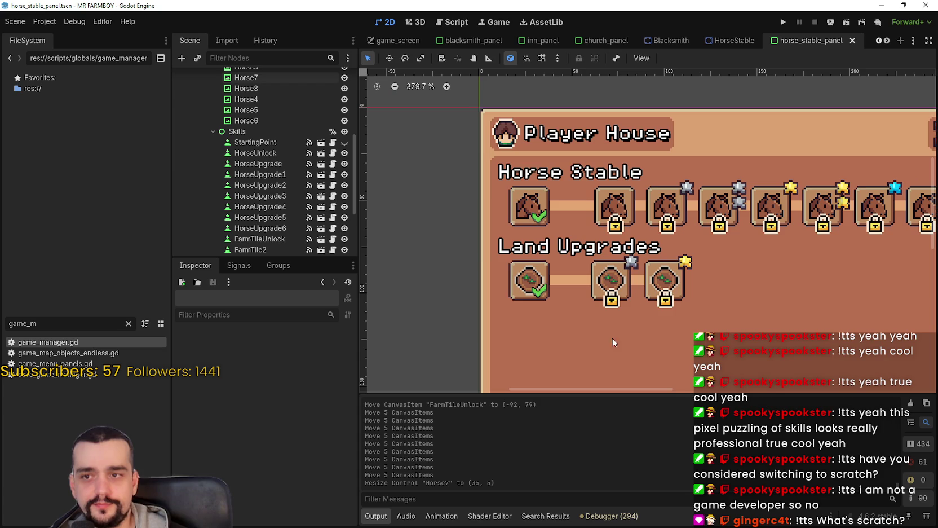
pyautogui.moveTo(446, 310); pyautogui.dragTo(729, 252)
pyautogui.scroll(-3, 276, 205)
pyautogui.scroll(2, 276, 204)
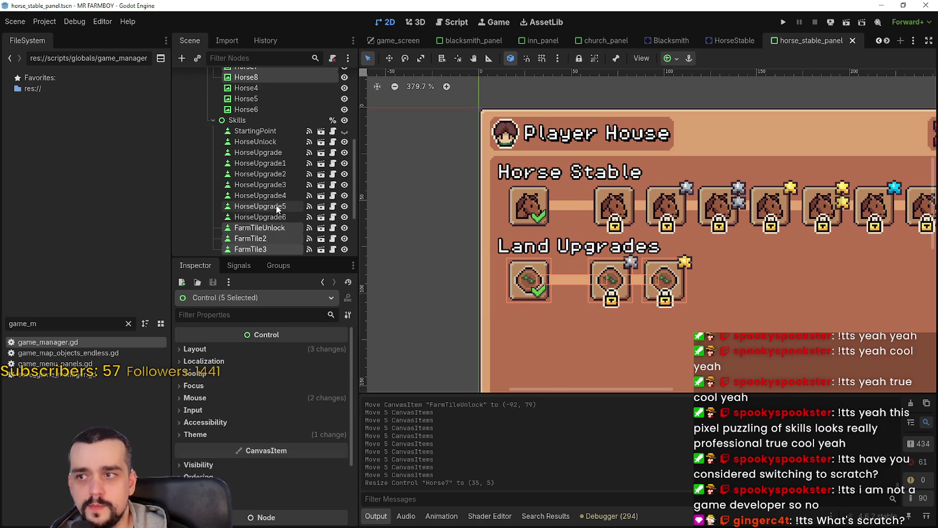
pyautogui.scroll(4, 280, 206)
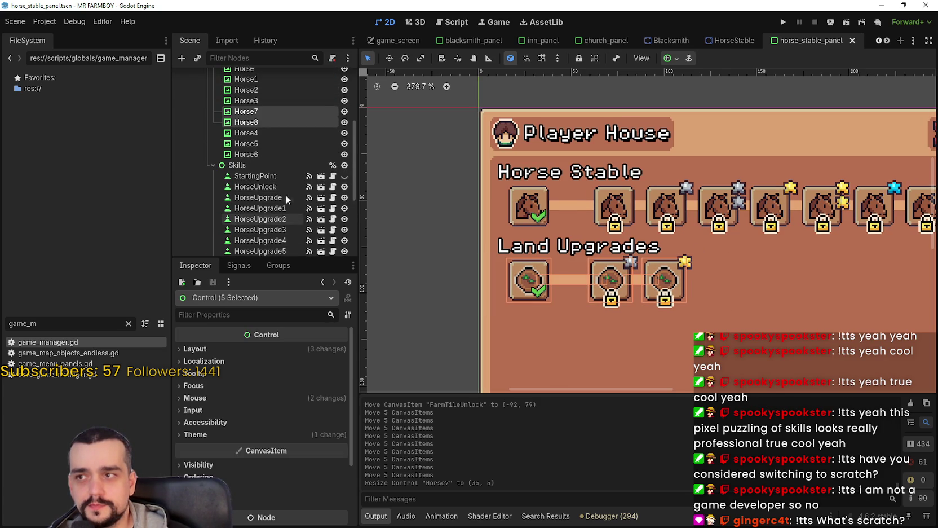
pyautogui.scroll(-3, 729, 262)
pyautogui.click(389, 58)
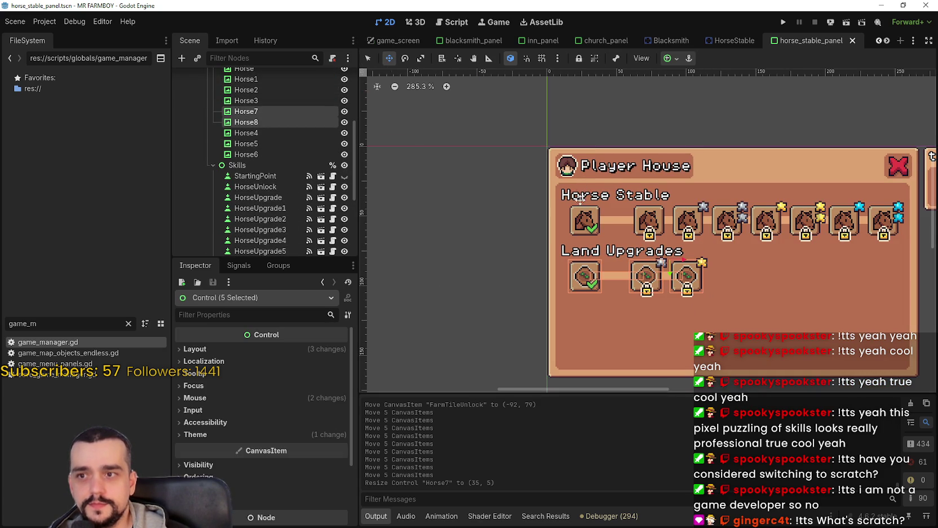
pyautogui.press('Down')
pyautogui.press('Down')
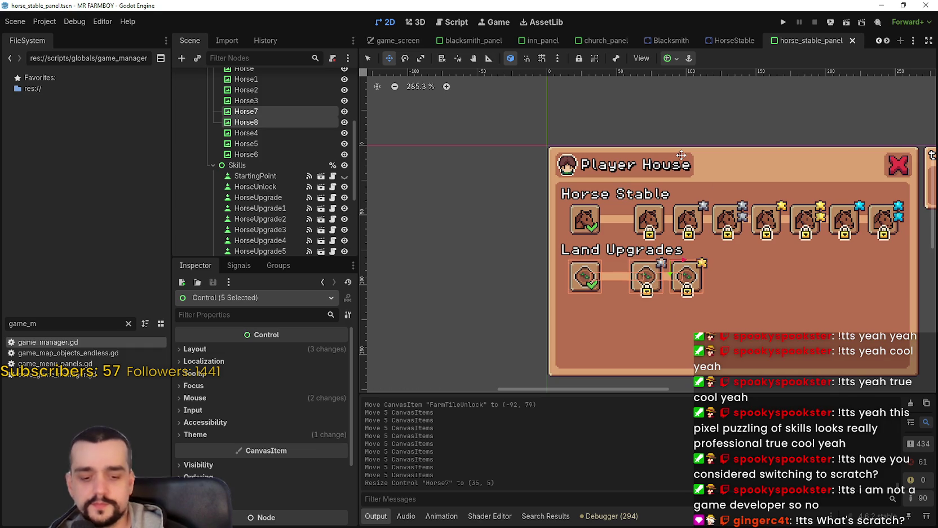
pyautogui.scroll(2, 674, 155)
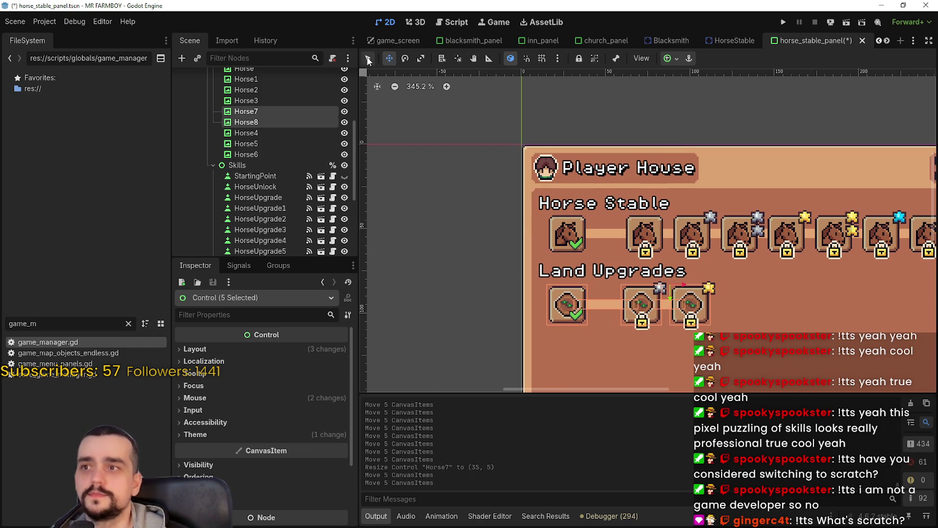
pyautogui.scroll(-2, 498, 344)
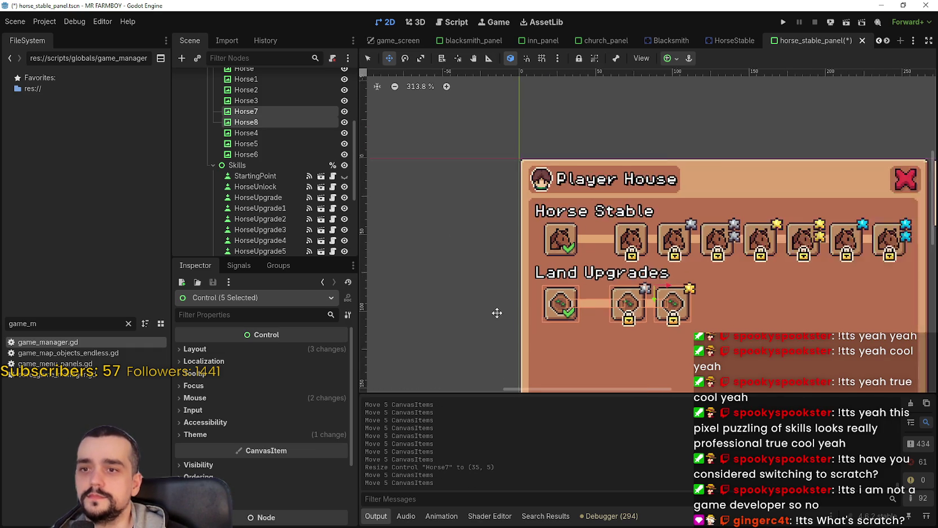
# Return to Select mode and clear the selection on the canvas.
pyautogui.click(367, 58)
pyautogui.click(457, 281)
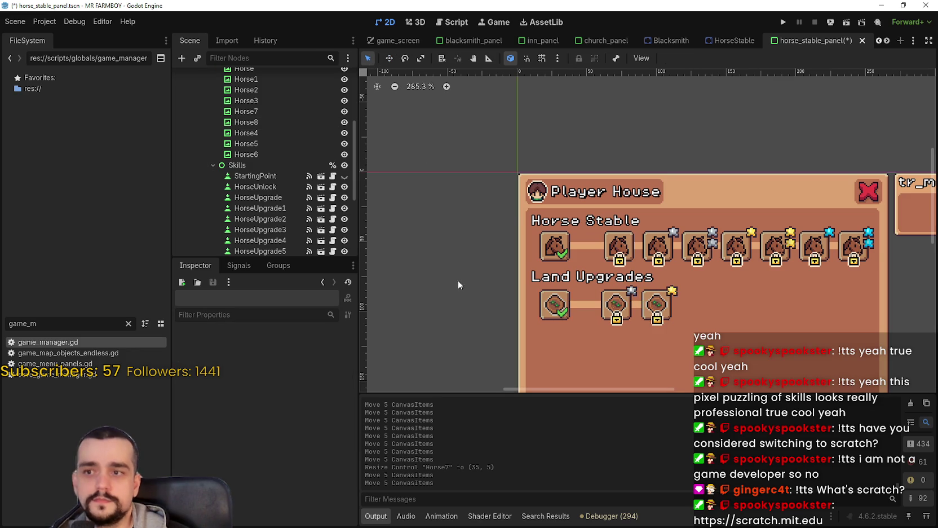
pyautogui.scroll(2, 498, 305)
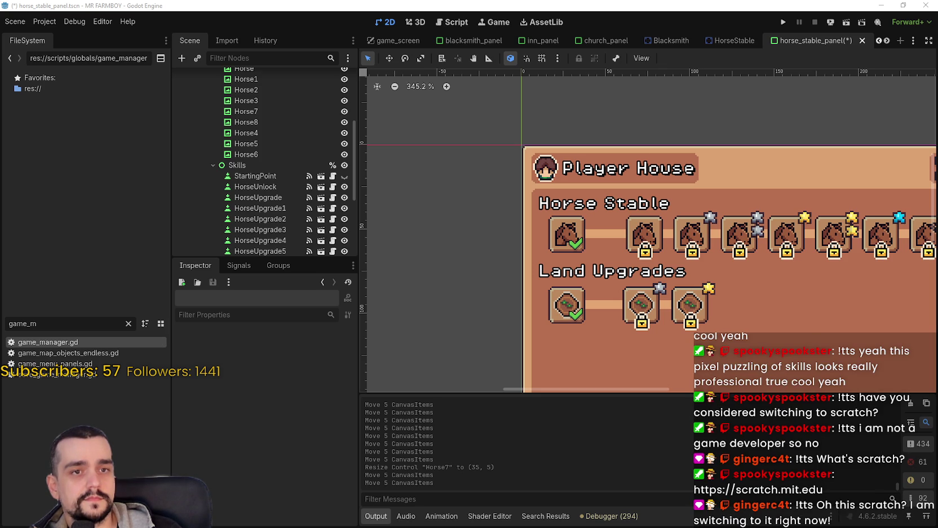
pyautogui.scroll(-4, 614, 282)
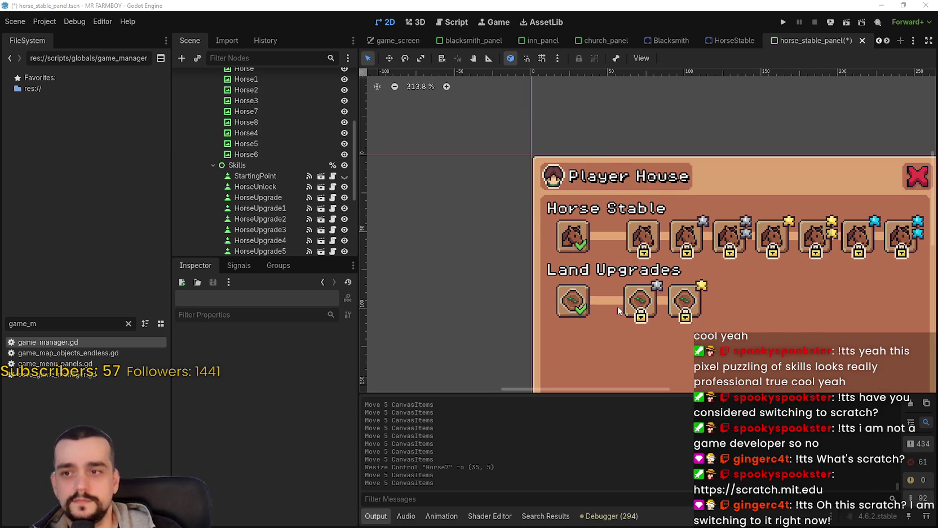
# Rename the Horse7 and Horse8 connector lines to FarmTile1 and FarmTile2.
pyautogui.moveTo(442, 280)
pyautogui.mouseDown()
pyautogui.moveTo(666, 216)
pyautogui.moveTo(669, 225)
pyautogui.mouseUp()
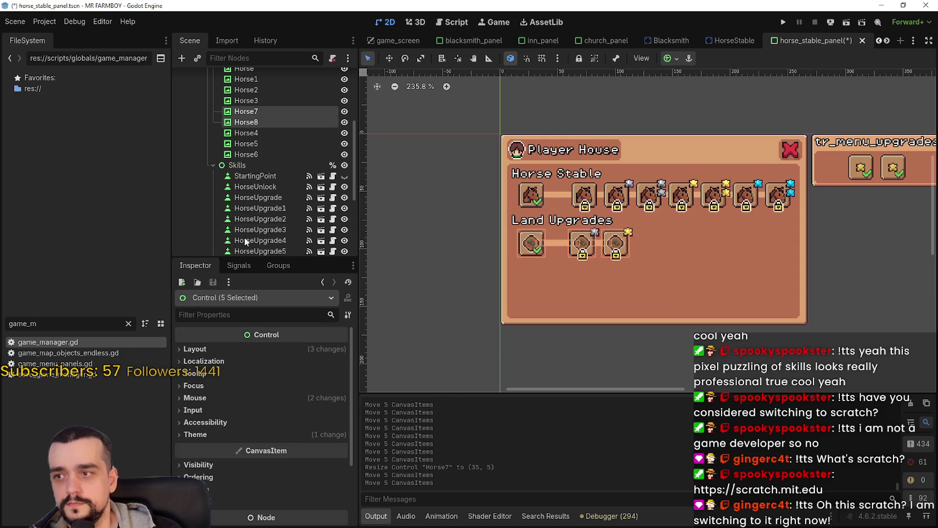
pyautogui.scroll(-3, 248, 189)
pyautogui.scroll(2, 258, 186)
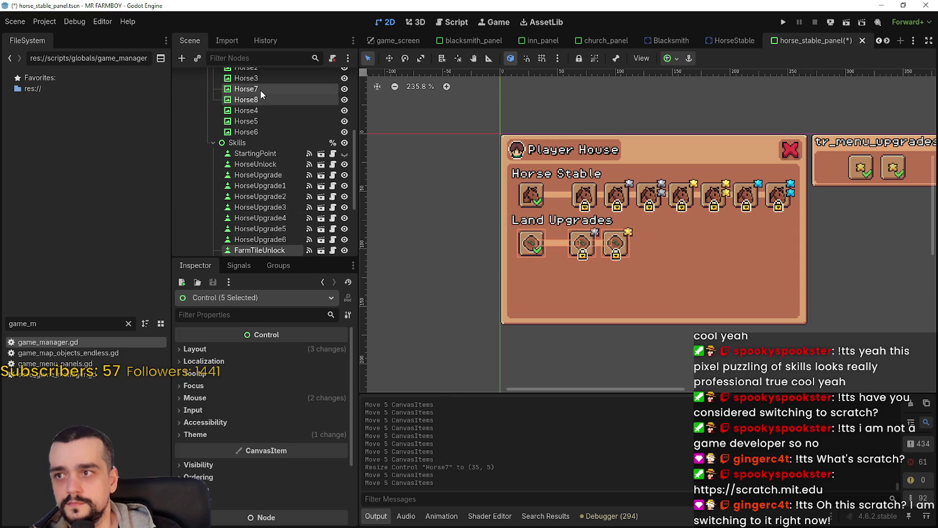
pyautogui.scroll(3, 265, 102)
pyautogui.click(269, 158)
pyautogui.click(270, 158)
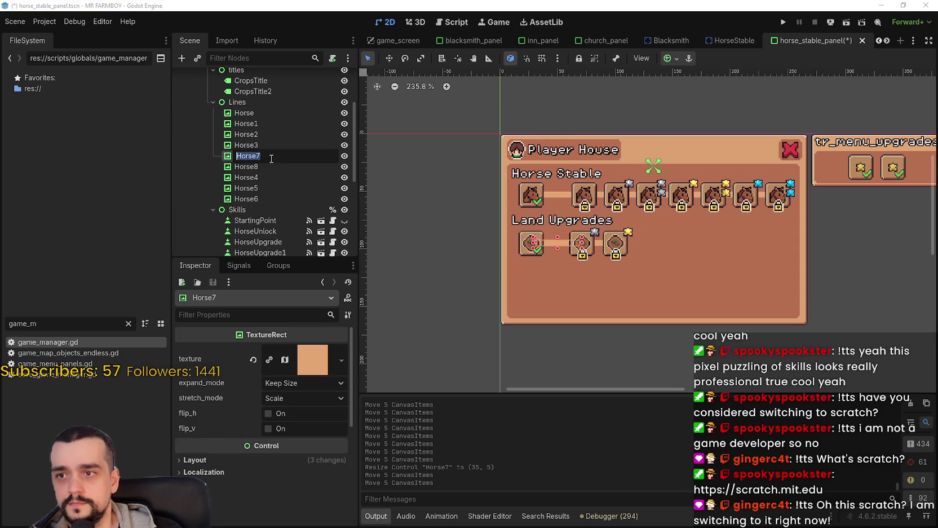
pyautogui.write('Farm')
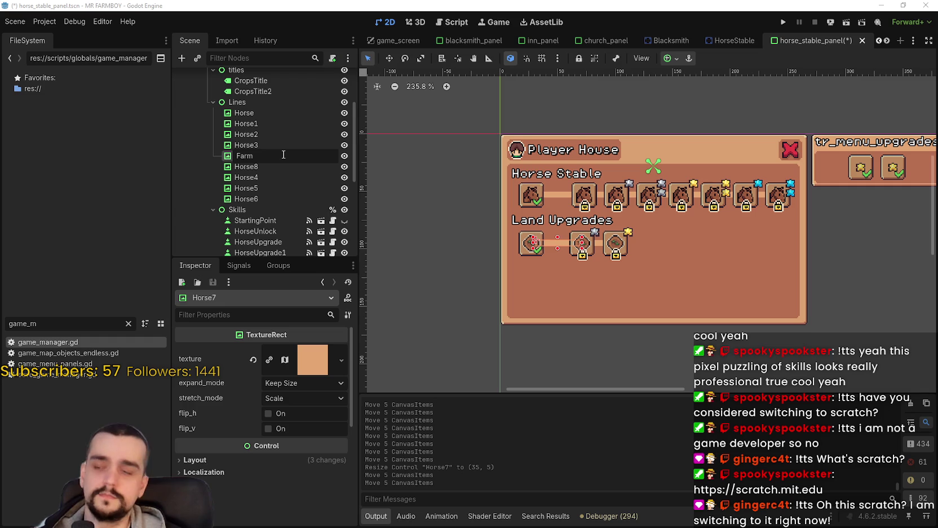
pyautogui.write('Tile1')
pyautogui.press('Return')
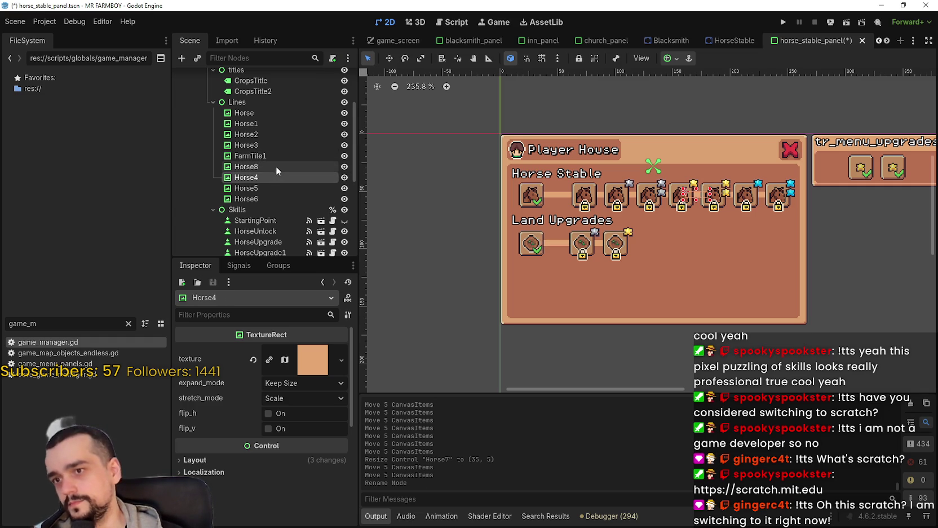
pyautogui.click(287, 166)
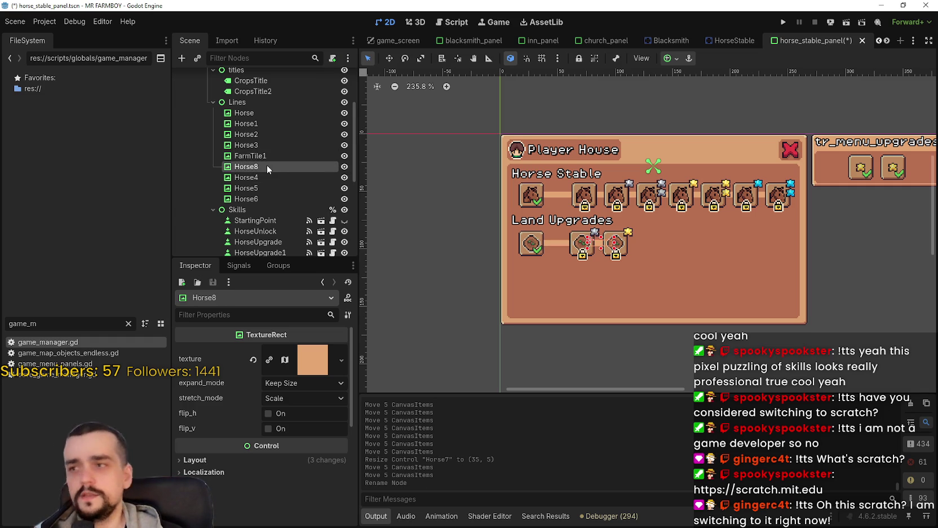
pyautogui.doubleClick(275, 165)
pyautogui.write('Fas')
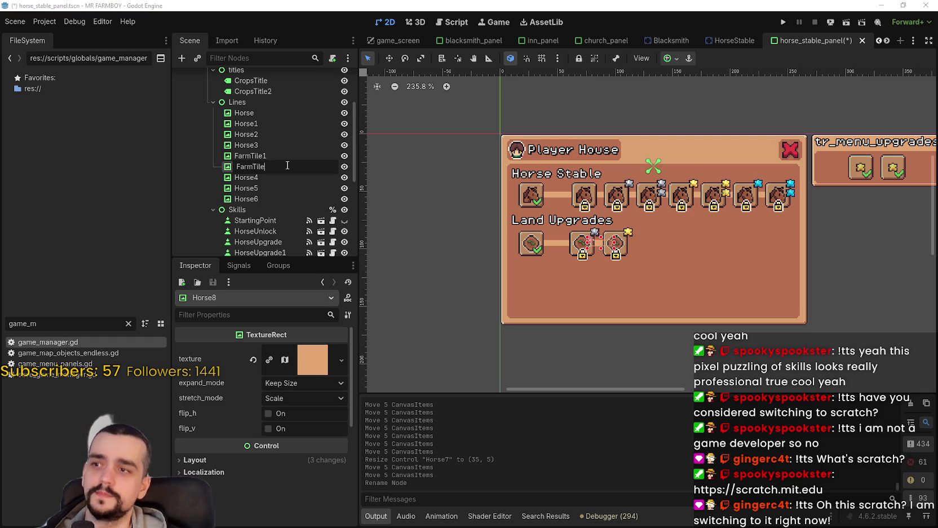
pyautogui.write('2')
pyautogui.press('Return')
# Move FarmTile1 and FarmTile2 below Horse6 in the Lines group and save the scene.
pyautogui.scroll(2, 568, 262)
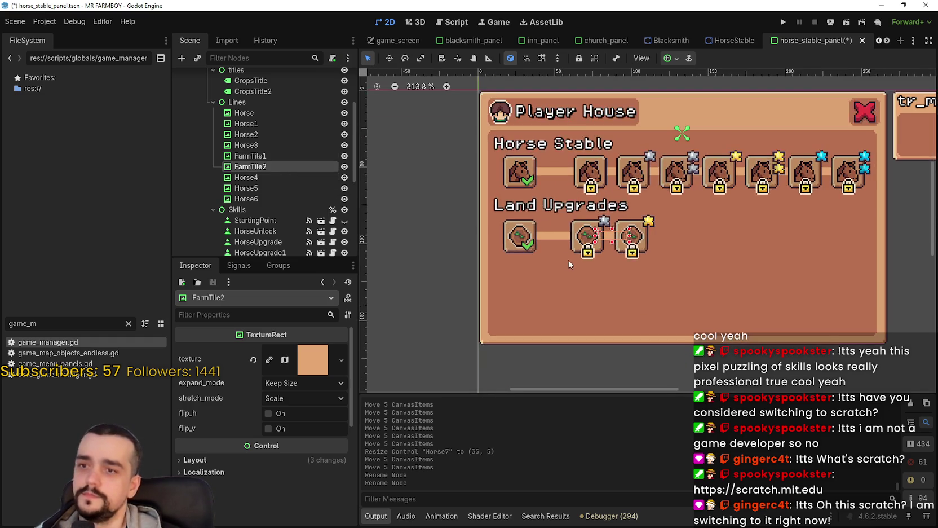
pyautogui.click(315, 156)
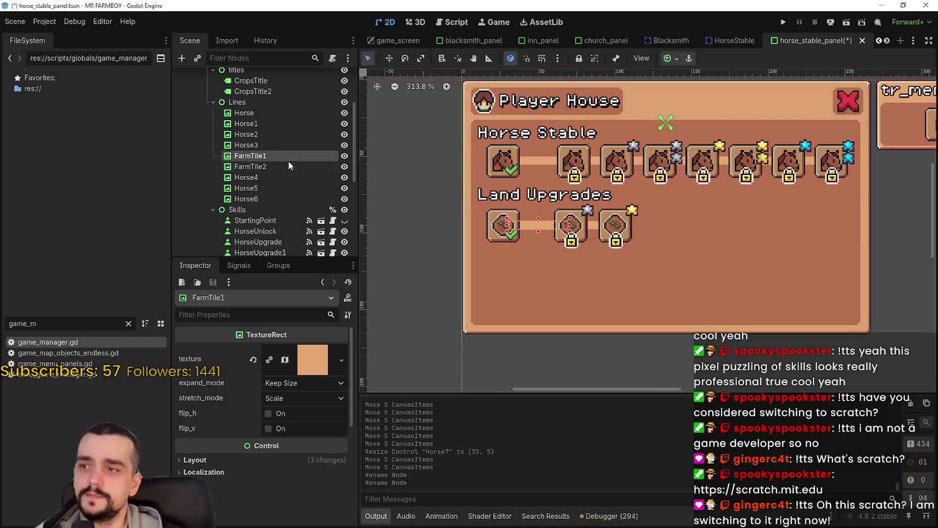
pyautogui.keyDown('shift'); pyautogui.click(248, 165); pyautogui.keyUp('shift')
pyautogui.moveTo(248, 165)
pyautogui.mouseDown()
pyautogui.moveTo(248, 206)
pyautogui.moveTo(258, 161)
pyautogui.moveTo(264, 201)
pyautogui.mouseUp()
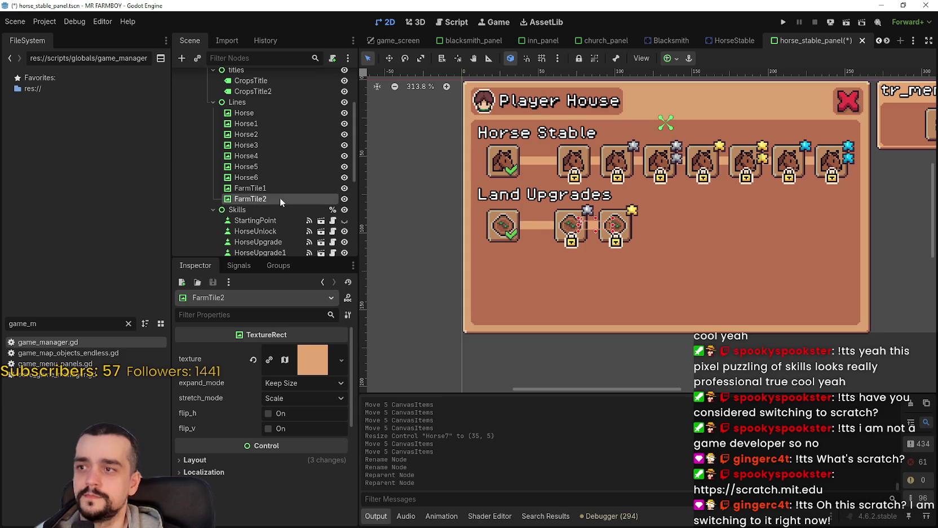
pyautogui.hotkey('ctrl', 's')
pyautogui.moveTo(423, 272)
pyautogui.mouseDown()
pyautogui.moveTo(677, 216)
pyautogui.moveTo(682, 194)
pyautogui.mouseUp()
# Try box-selecting the Land Upgrades icons, then enlarge the Scene dock's node list.
pyautogui.scroll(-3, 645, 217)
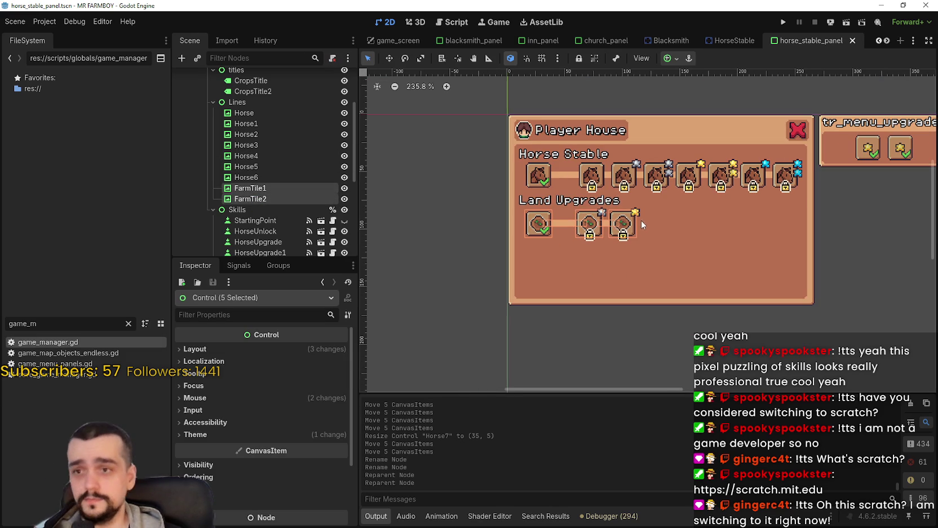
pyautogui.click(451, 244)
pyautogui.moveTo(476, 195); pyautogui.dragTo(650, 239)
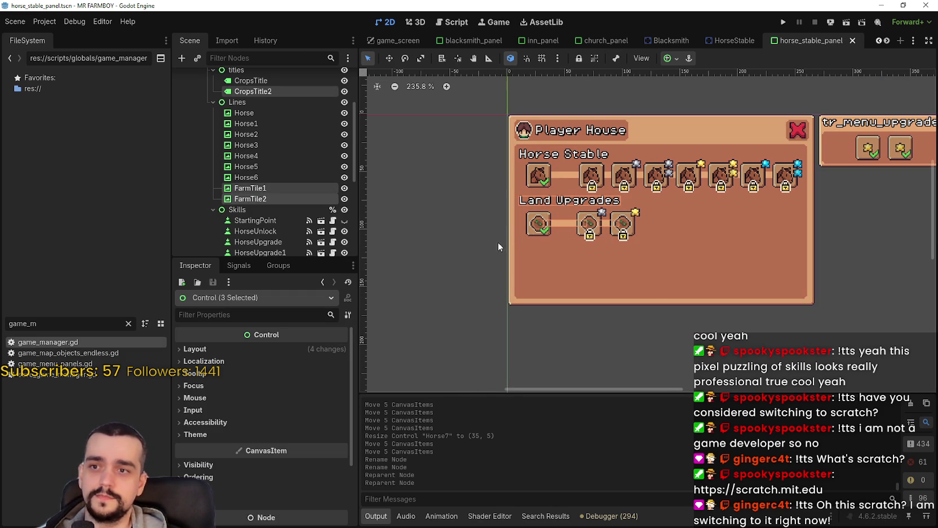
pyautogui.moveTo(474, 257); pyautogui.dragTo(658, 194)
pyautogui.click(464, 229)
pyautogui.scroll(5, 484, 232)
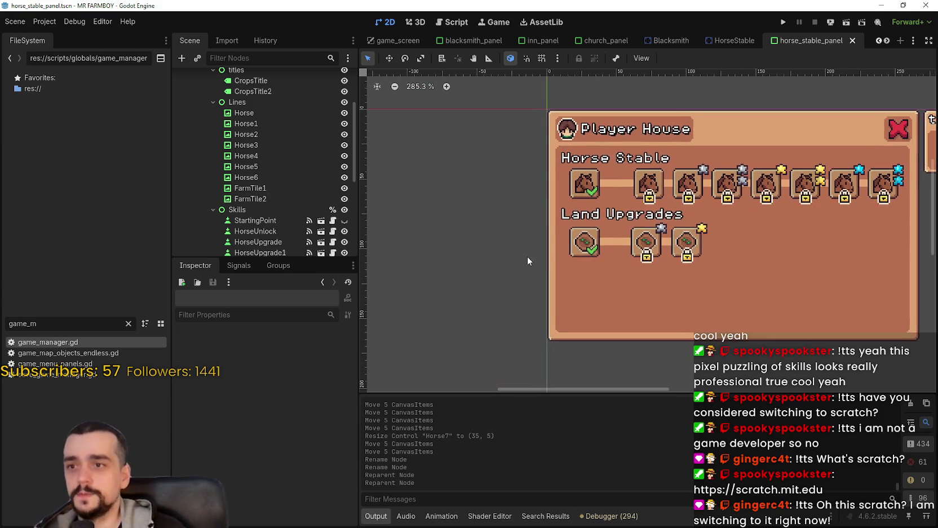
pyautogui.scroll(-3, 511, 242)
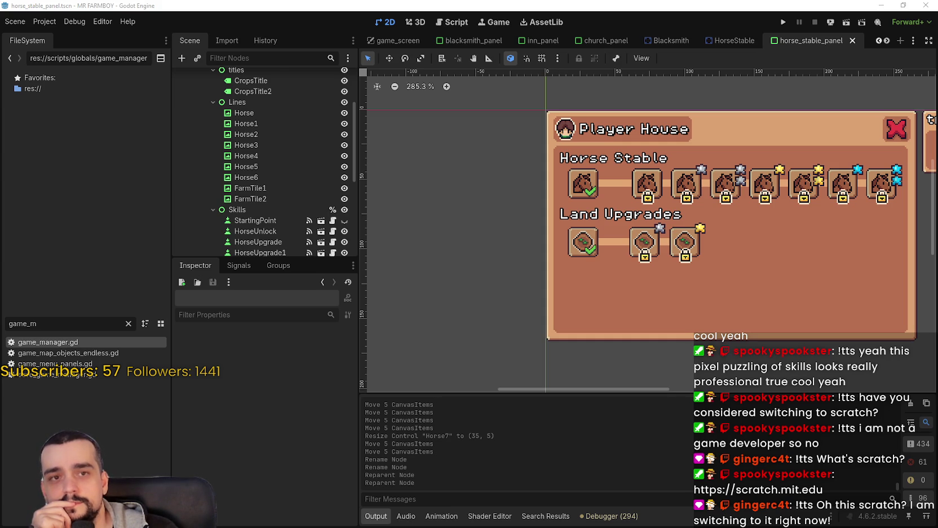
pyautogui.scroll(1, 630, 256)
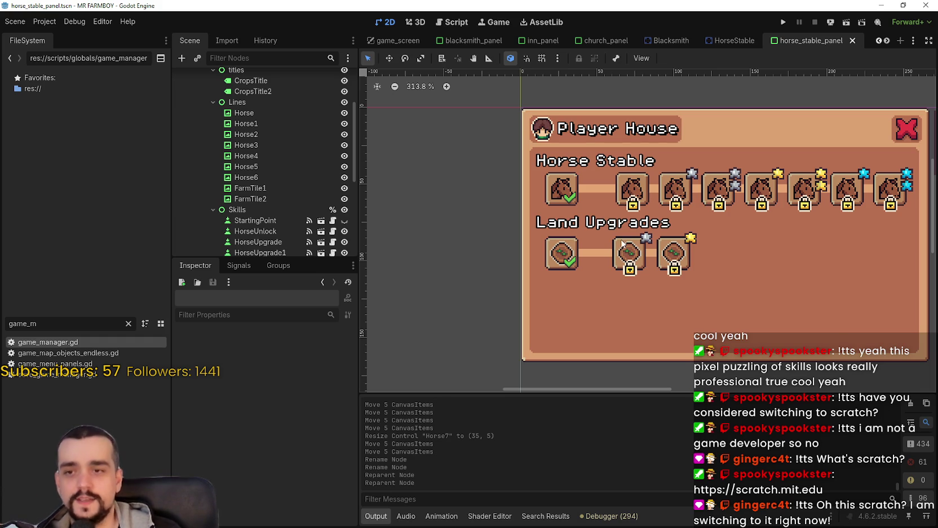
pyautogui.scroll(1, 619, 243)
pyautogui.scroll(-1, 619, 243)
pyautogui.scroll(1, 619, 244)
pyautogui.scroll(-1, 619, 243)
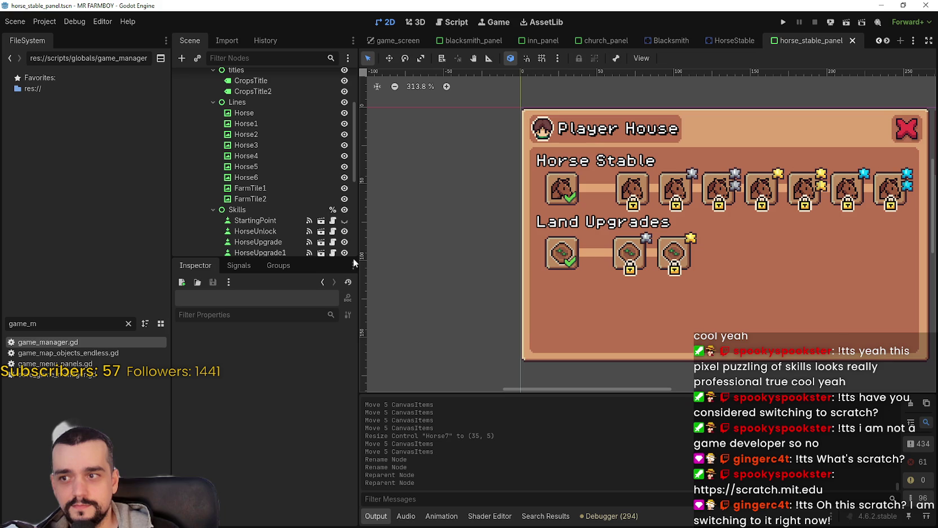
pyautogui.moveTo(361, 256)
pyautogui.mouseDown()
pyautogui.moveTo(391, 257)
pyautogui.moveTo(347, 285)
pyautogui.moveTo(350, 337)
pyautogui.mouseUp()
pyautogui.scroll(-2, 560, 264)
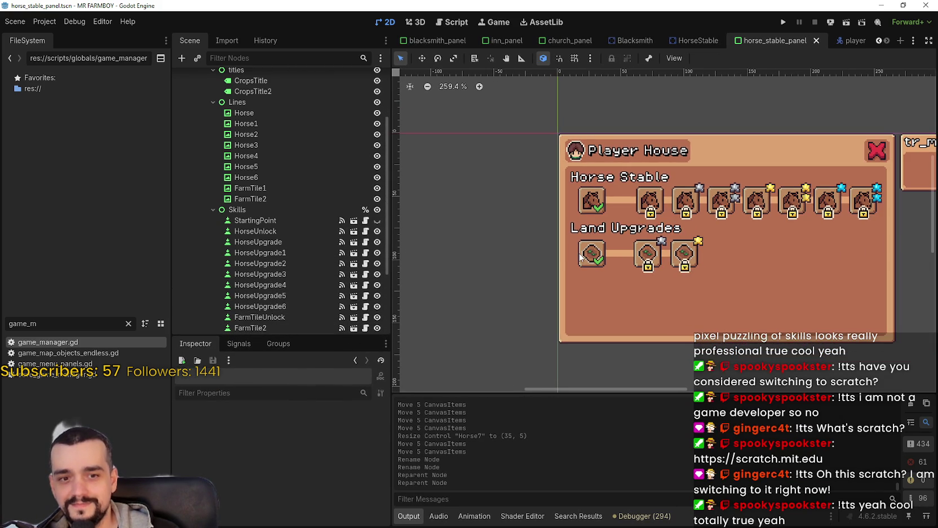
pyautogui.scroll(1, 546, 260)
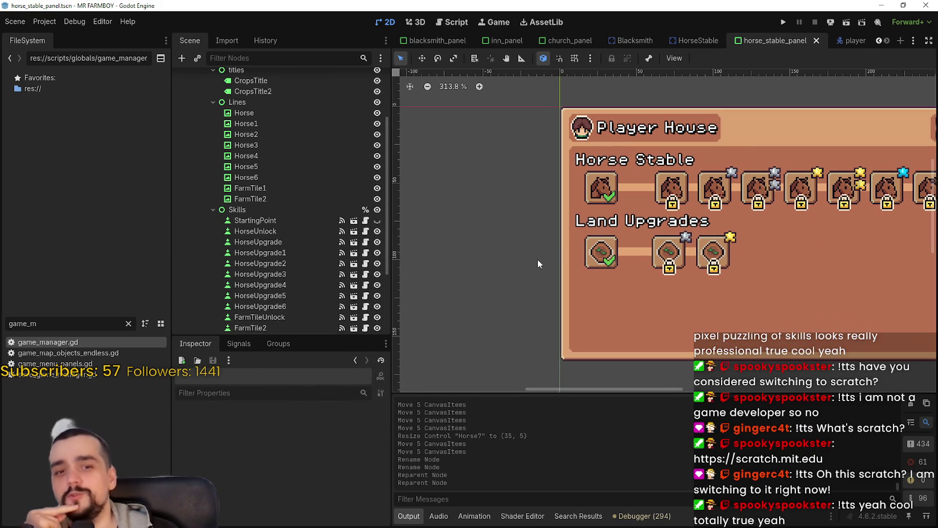
# Box-select the five Land Upgrades pieces: unlock tile, two upgrades and two connector lines.
pyautogui.moveTo(516, 278); pyautogui.dragTo(766, 208)
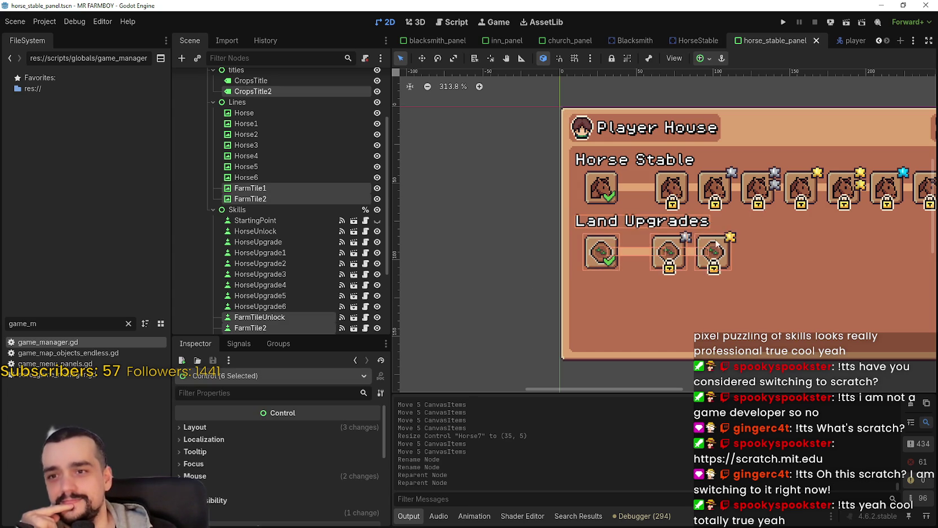
pyautogui.scroll(-2, 535, 252)
pyautogui.click(526, 247)
pyautogui.scroll(-2, 526, 248)
pyautogui.scroll(3, 528, 240)
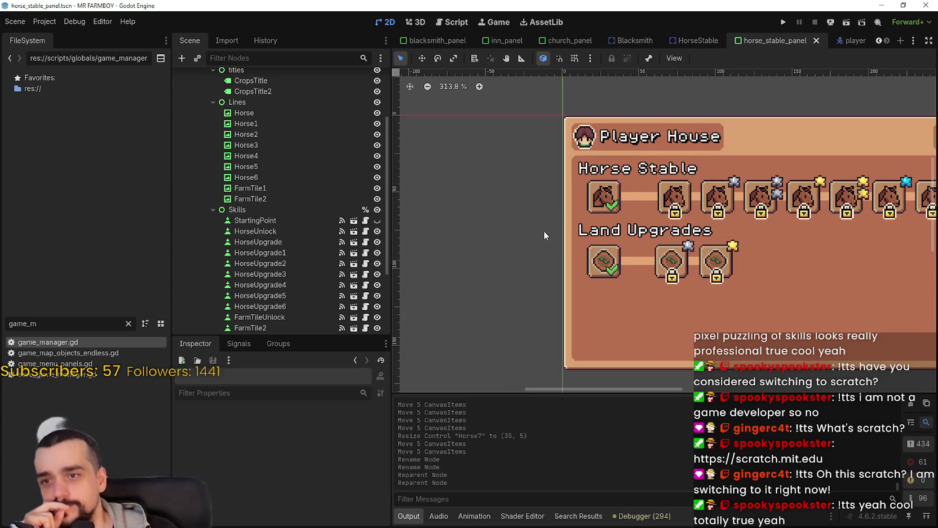
pyautogui.moveTo(535, 220)
pyautogui.mouseDown()
pyautogui.moveTo(747, 258)
pyautogui.moveTo(757, 290)
pyautogui.mouseUp()
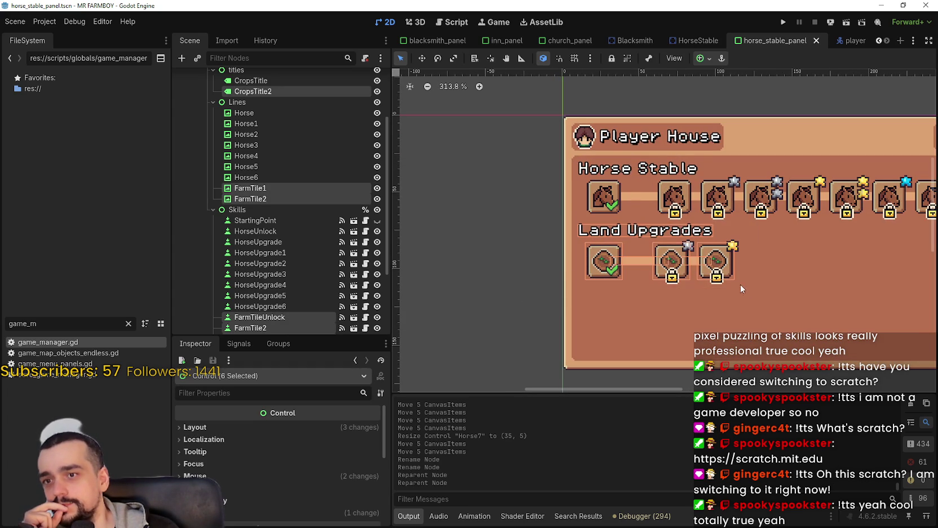
pyautogui.moveTo(519, 275)
pyautogui.mouseDown()
pyautogui.moveTo(722, 250)
pyautogui.moveTo(765, 233)
pyautogui.mouseUp()
pyautogui.moveTo(502, 308); pyautogui.dragTo(762, 238)
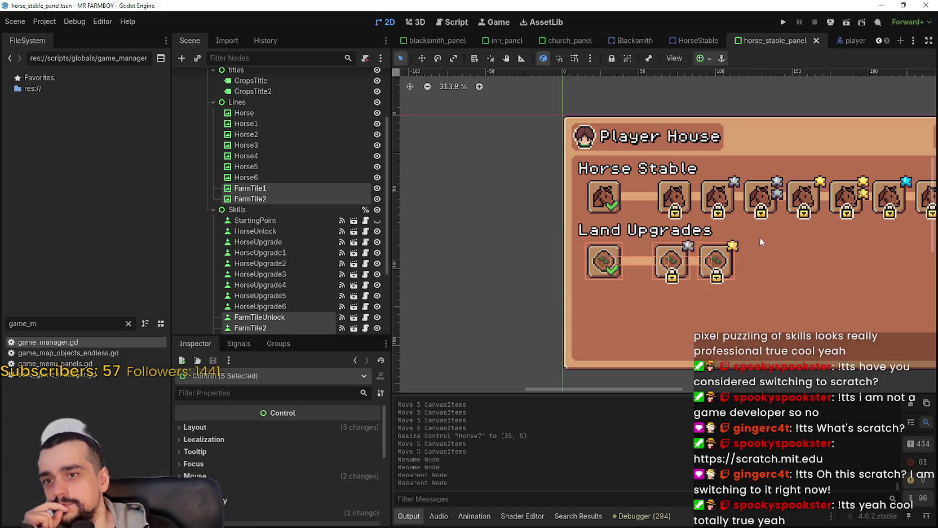
pyautogui.scroll(-3, 248, 237)
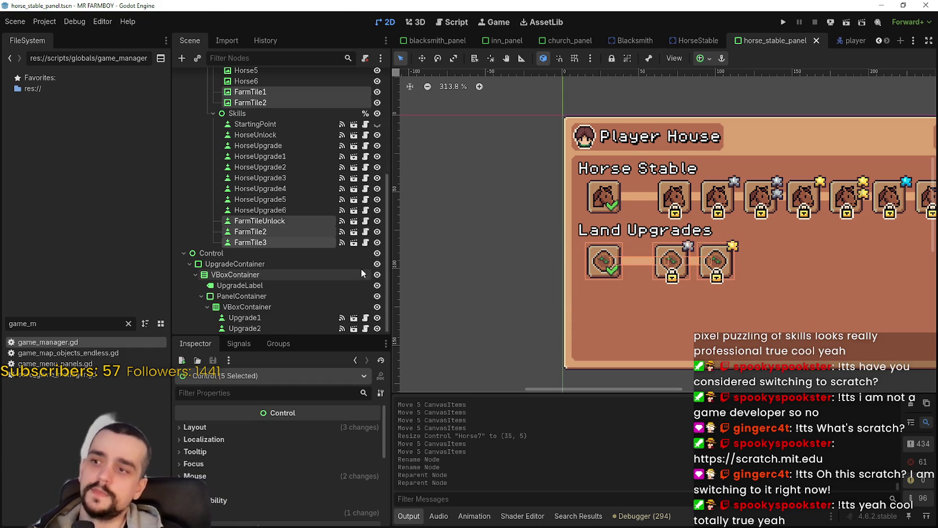
pyautogui.hscroll(1, 604, 262)
pyautogui.scroll(-1, 608, 271)
pyautogui.hscroll(2, 568, 256)
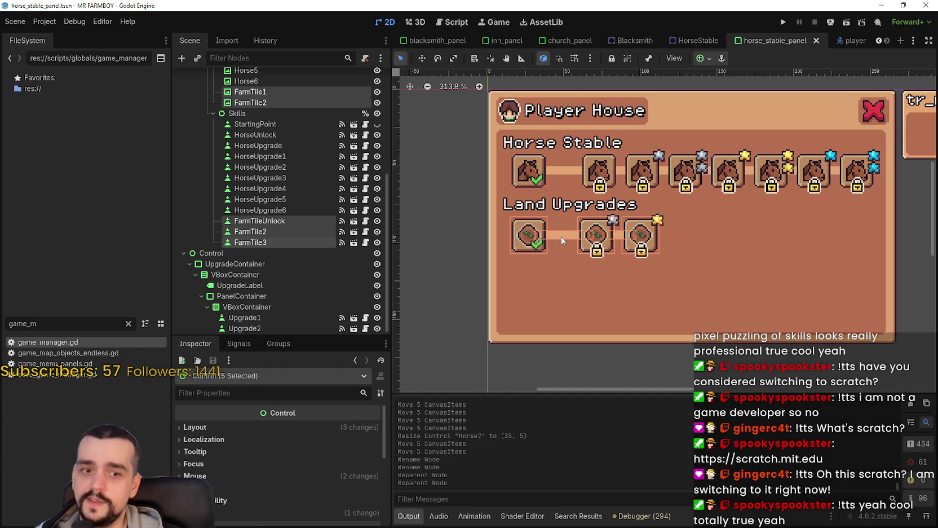
pyautogui.scroll(1, 556, 217)
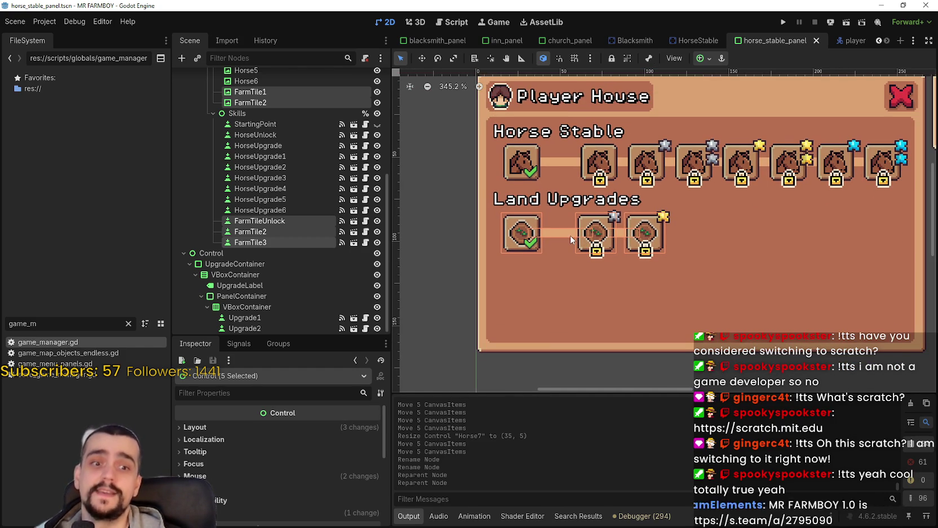
pyautogui.scroll(-1, 570, 236)
pyautogui.scroll(1, 569, 239)
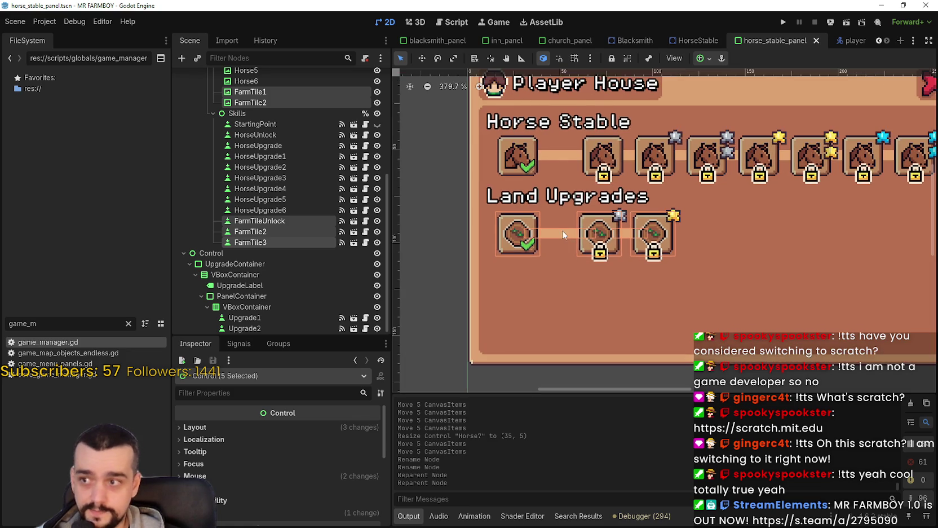
pyautogui.scroll(-1, 597, 265)
pyautogui.scroll(1, 628, 293)
pyautogui.scroll(-1, 628, 293)
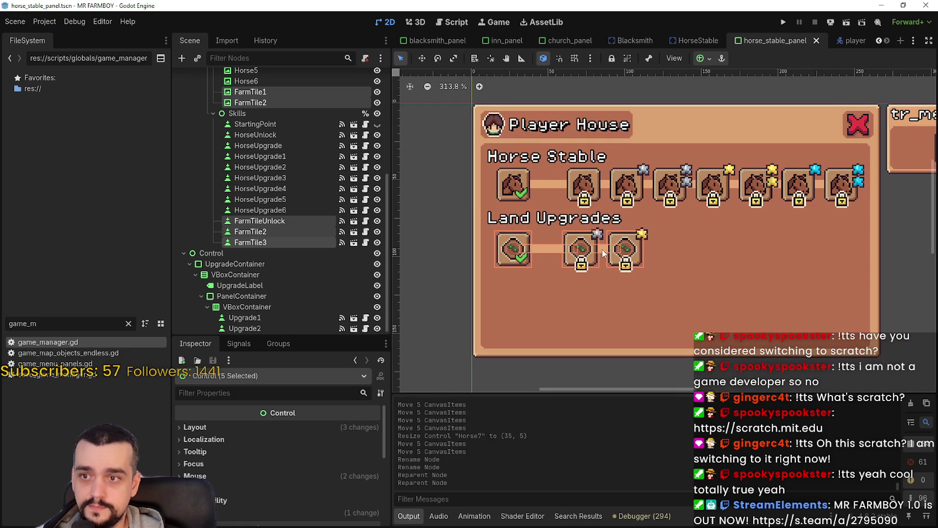
pyautogui.scroll(-1, 625, 228)
pyautogui.scroll(2, 625, 228)
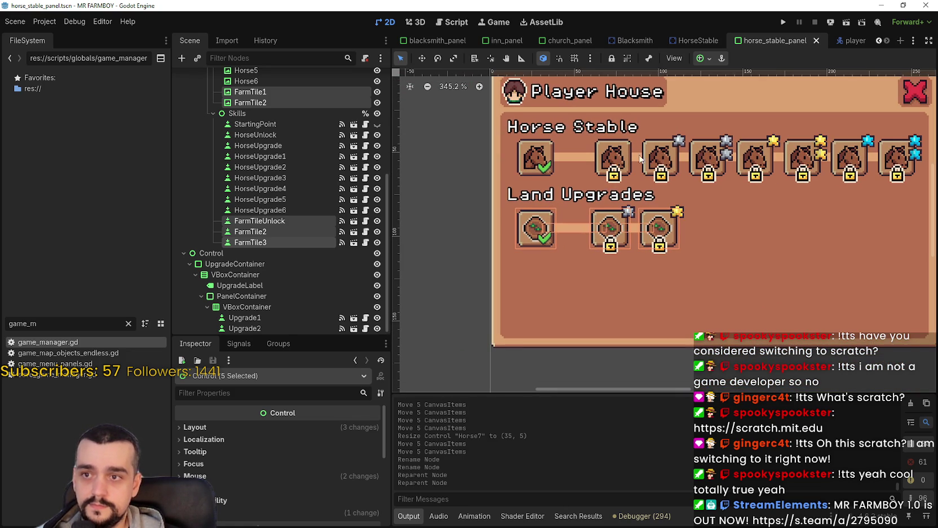
pyautogui.scroll(-1, 631, 209)
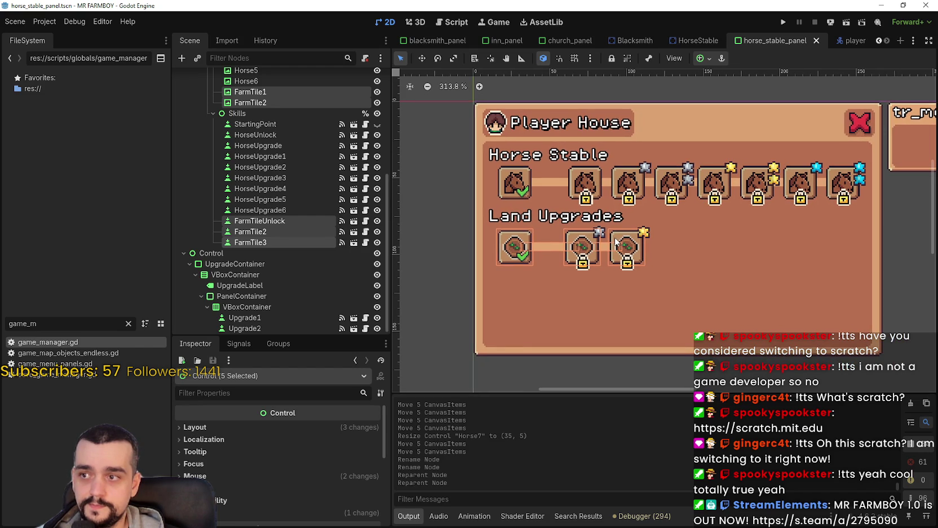
# Duplicate the selected land tiles and connectors and move the copies right along the row.
pyautogui.hotkey('ctrl', 'd')
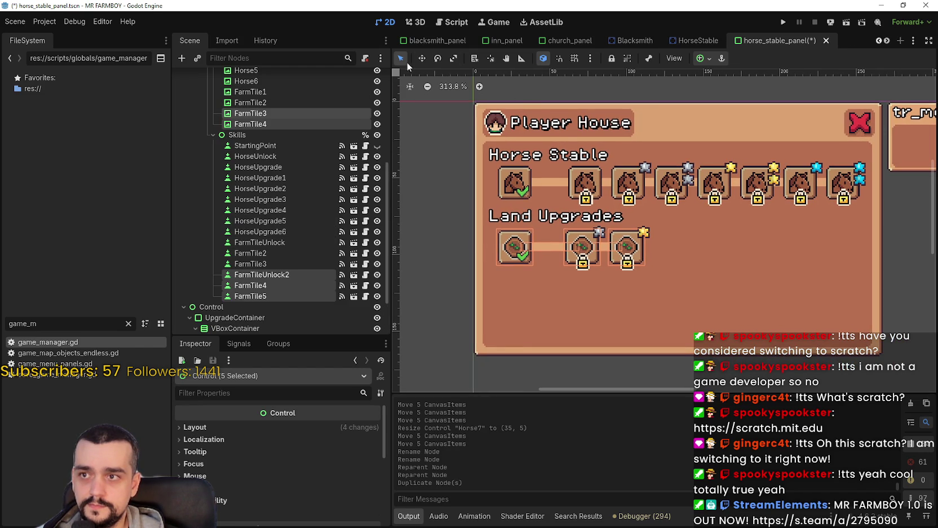
pyautogui.scroll(3, 558, 292)
pyautogui.moveTo(501, 232)
pyautogui.mouseDown()
pyautogui.moveTo(730, 232)
pyautogui.moveTo(627, 228)
pyautogui.mouseUp()
pyautogui.scroll(-1, 730, 232)
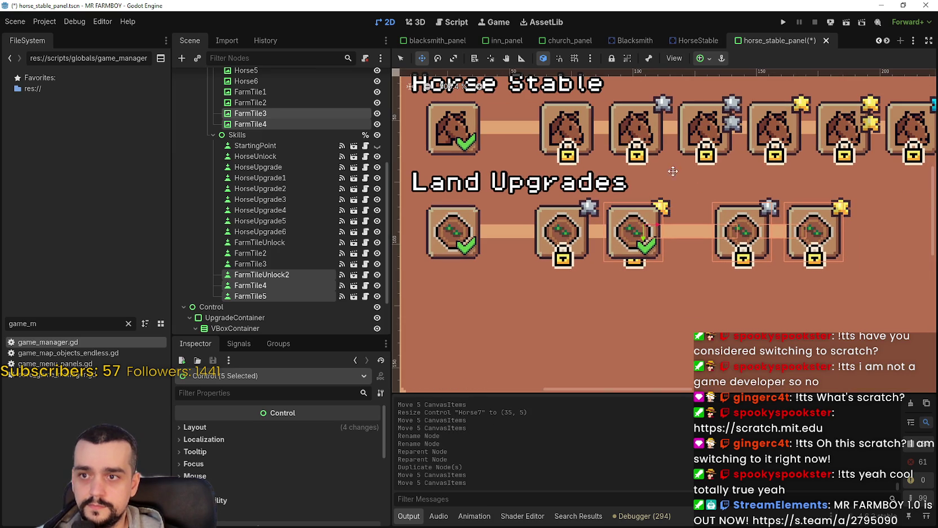
pyautogui.press('Right')
pyautogui.press('Right')
pyautogui.press('Right')
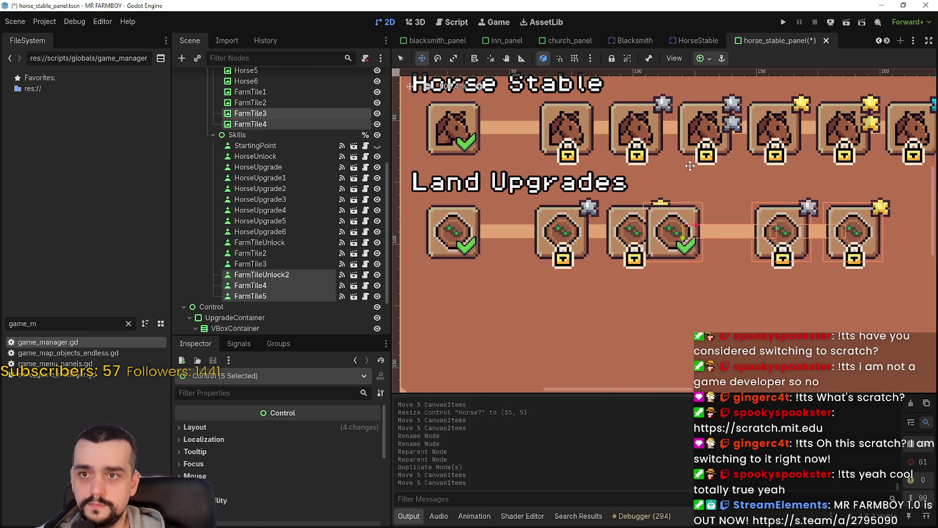
# Rename the duplicated unlock tile FarmTileUnlock2 to FarmTileEnhancedUnlock.
pyautogui.scroll(-4, 689, 165)
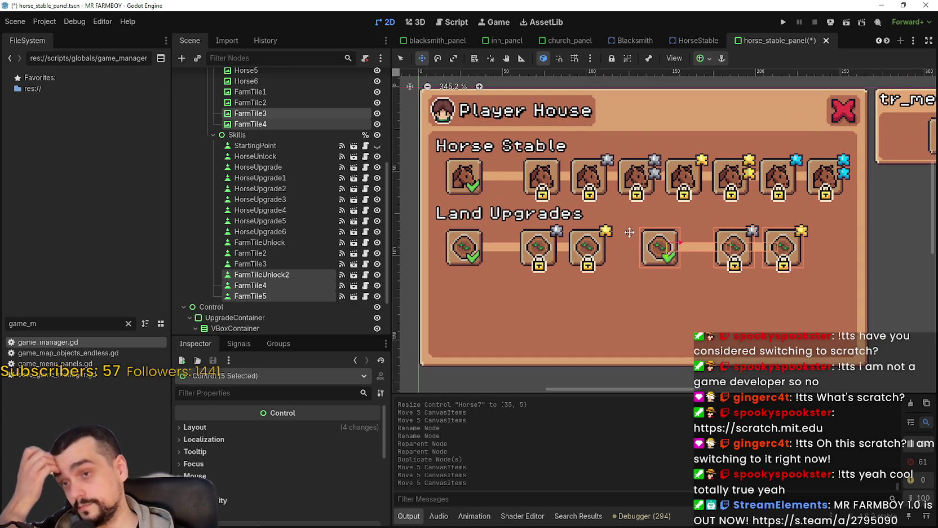
pyautogui.scroll(-2, 307, 167)
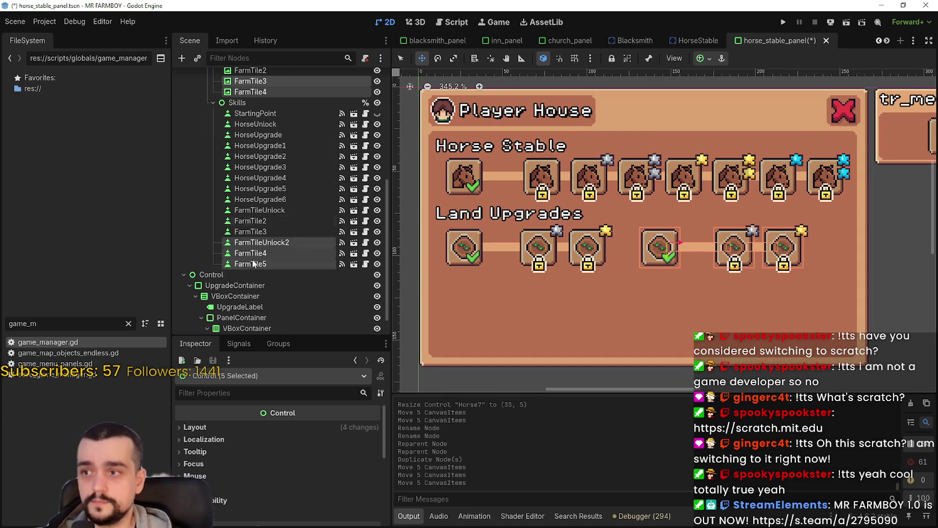
pyautogui.click(252, 244)
pyautogui.click(242, 243)
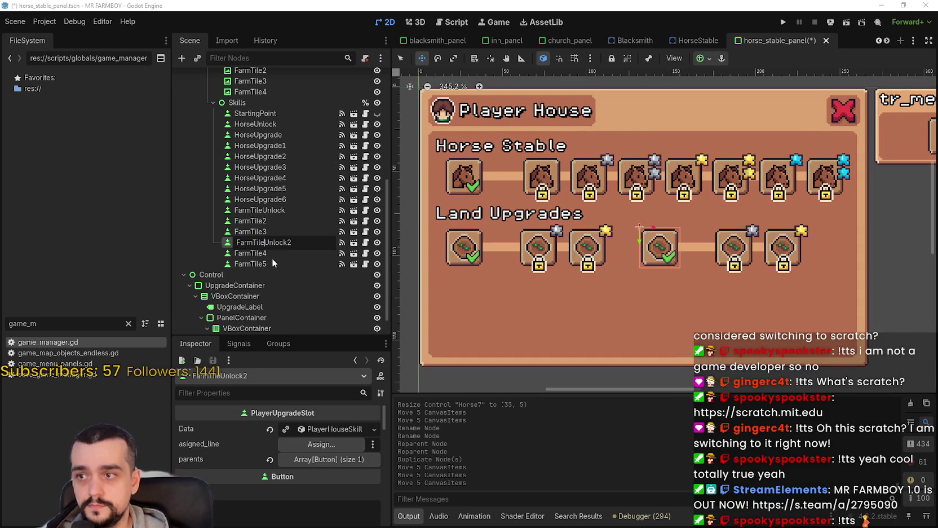
pyautogui.write('Enhan')
pyautogui.press('Return')
pyautogui.click(325, 245)
pyautogui.hotkey('ctrl', 'v')
pyautogui.press('Return')
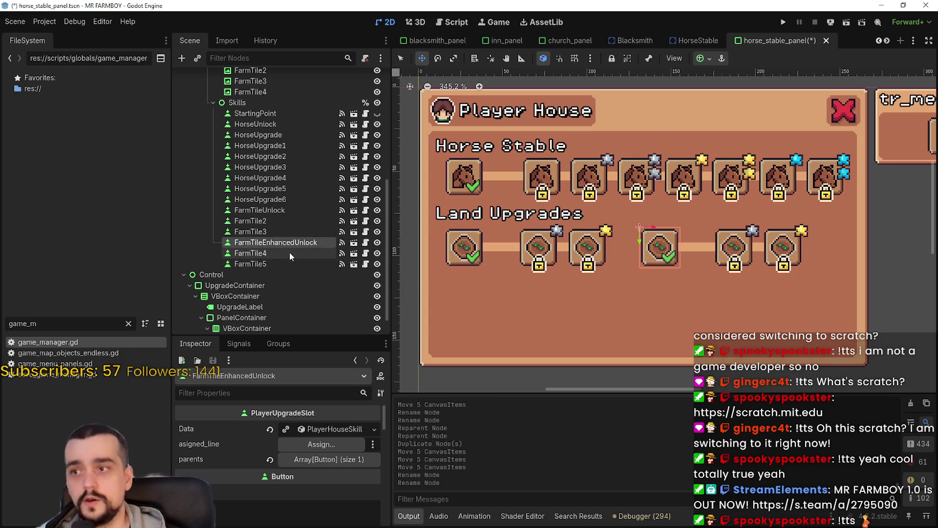
# Rename FarmTile4 and FarmTile5 to FarmTileEnhanced1 and FarmTileEnhanced2.
pyautogui.doubleClick(284, 253)
pyautogui.click(284, 254)
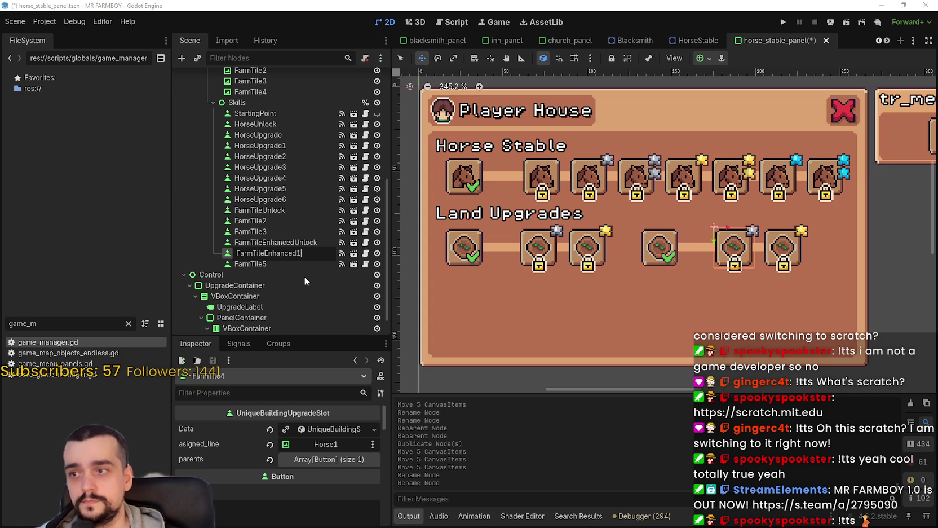
pyautogui.press('Return')
pyautogui.click(274, 273)
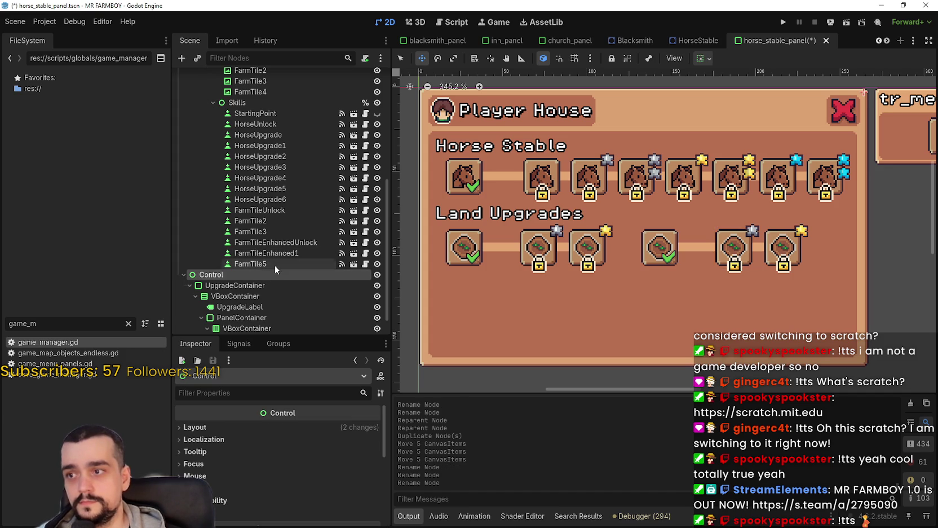
pyautogui.click(271, 264)
pyautogui.click(282, 264)
pyautogui.click(300, 264)
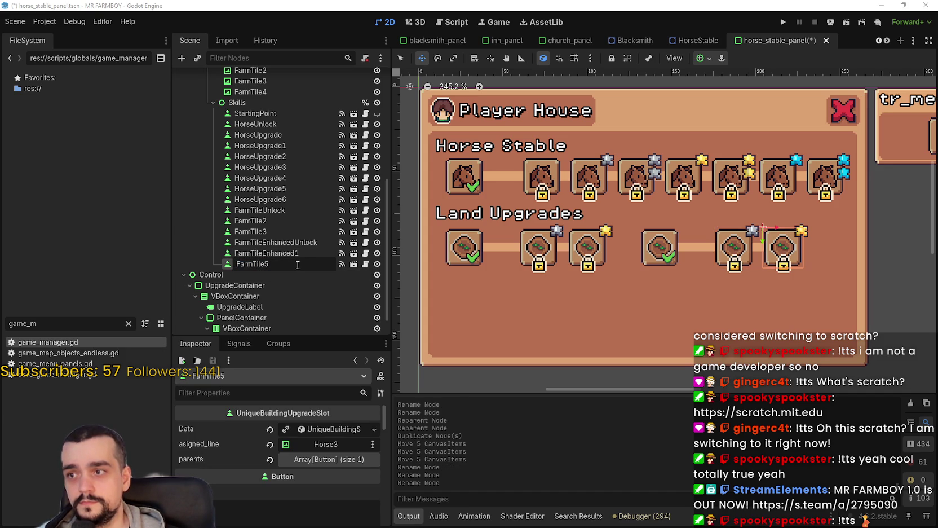
pyautogui.write('Enhanced2')
pyautogui.press('Return')
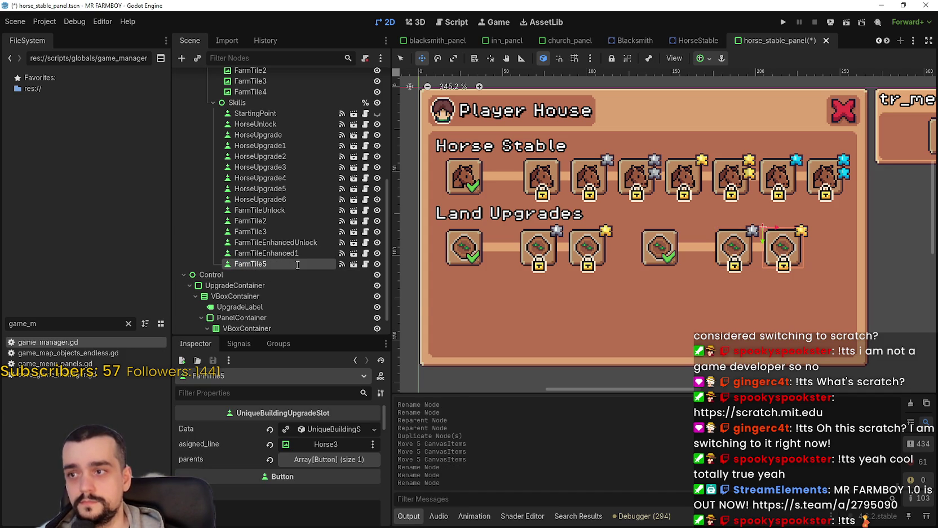
# Renumber the original upgrades FarmTile2 and FarmTile3 to FarmTile1 and FarmTile2.
pyautogui.doubleClick(294, 222)
pyautogui.click(270, 222)
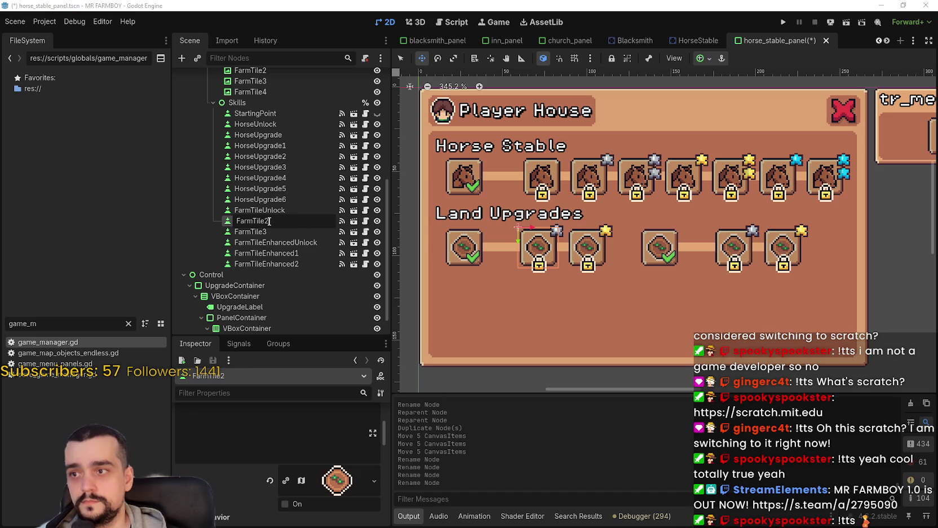
pyautogui.write('1')
pyautogui.press('Return')
pyautogui.click(274, 235)
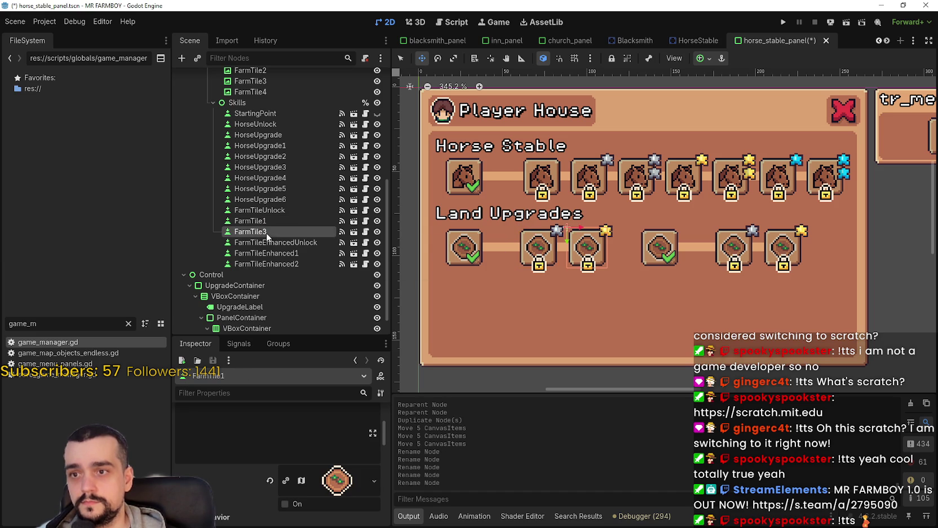
pyautogui.doubleClick(263, 231)
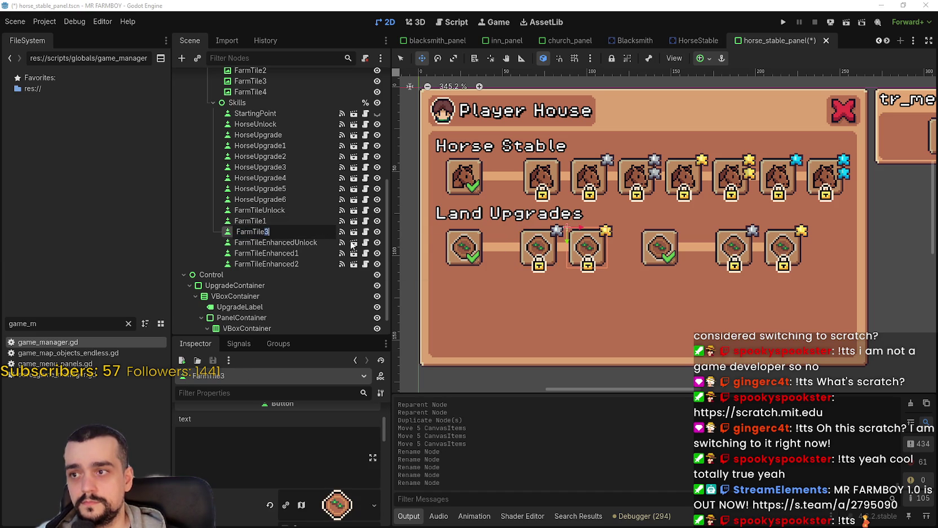
pyautogui.write('2')
pyautogui.press('Return')
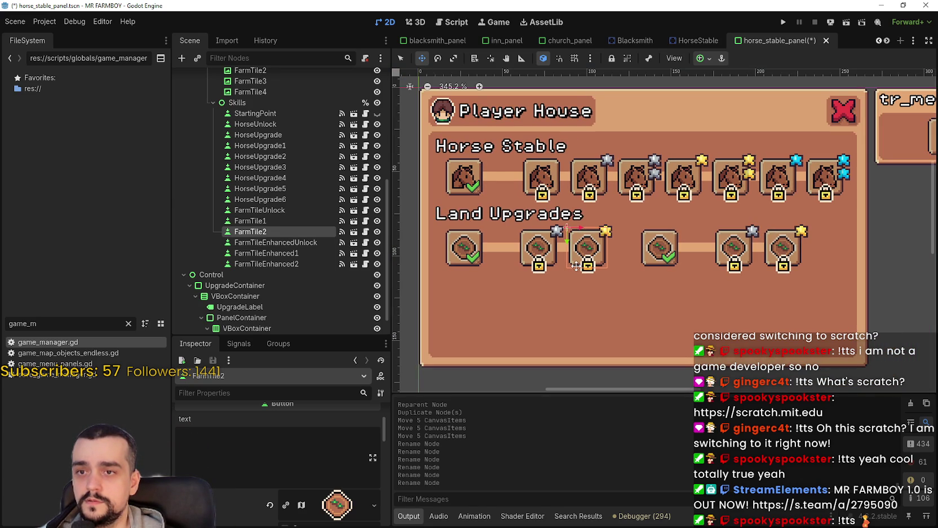
pyautogui.scroll(1, 618, 287)
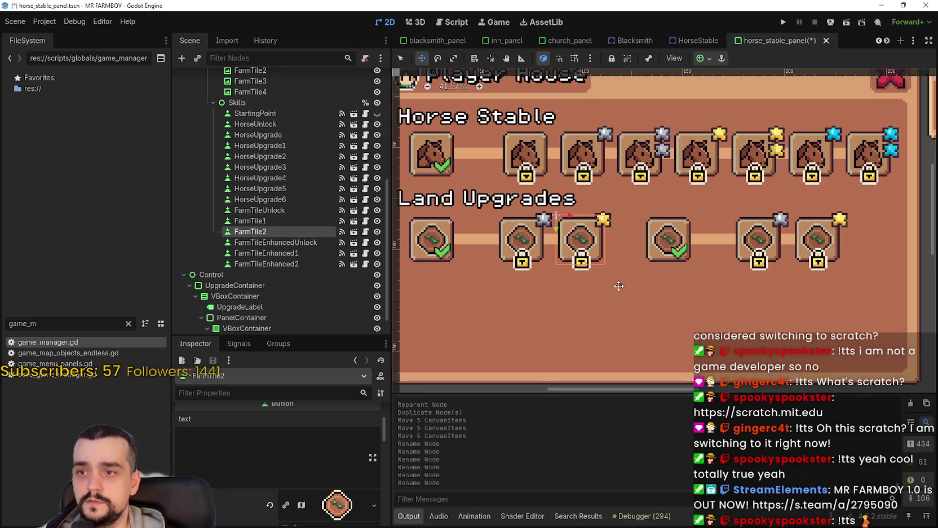
pyautogui.scroll(-2, 617, 287)
pyautogui.click(401, 58)
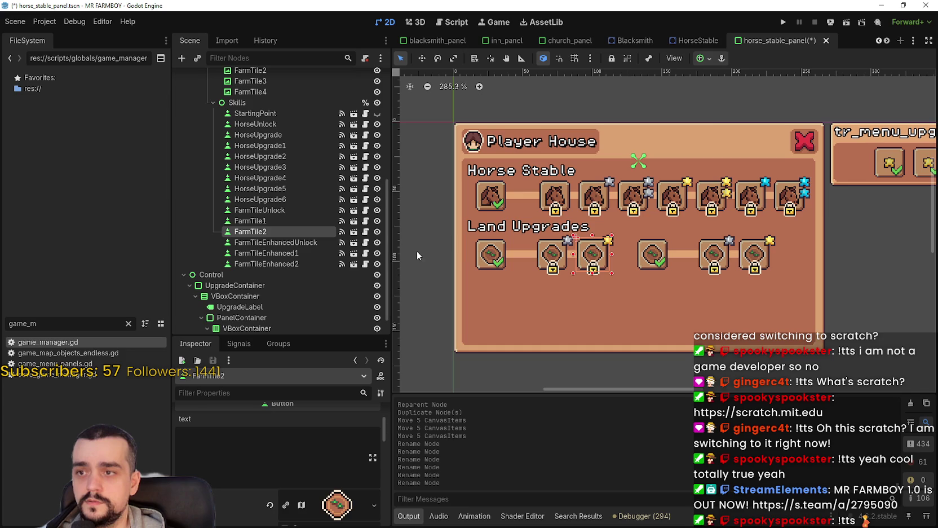
pyautogui.scroll(2, 592, 255)
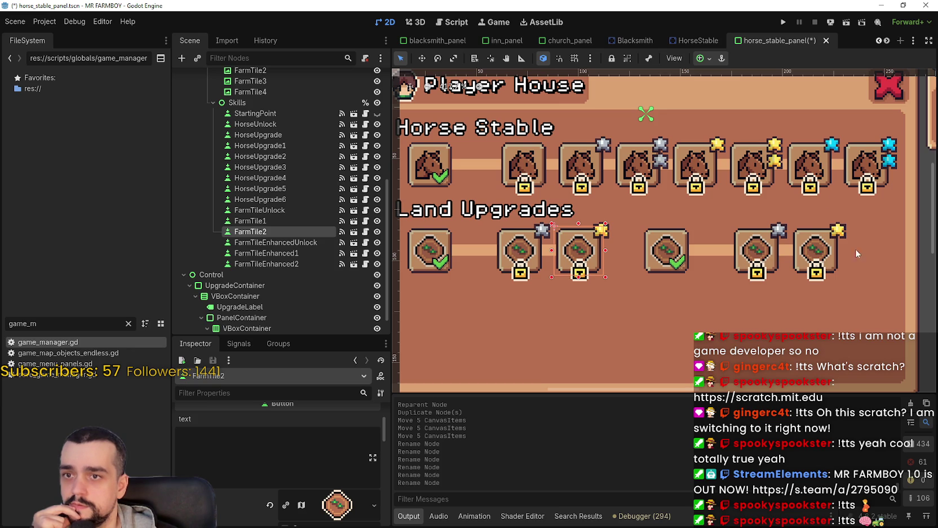
pyautogui.scroll(-1, 719, 287)
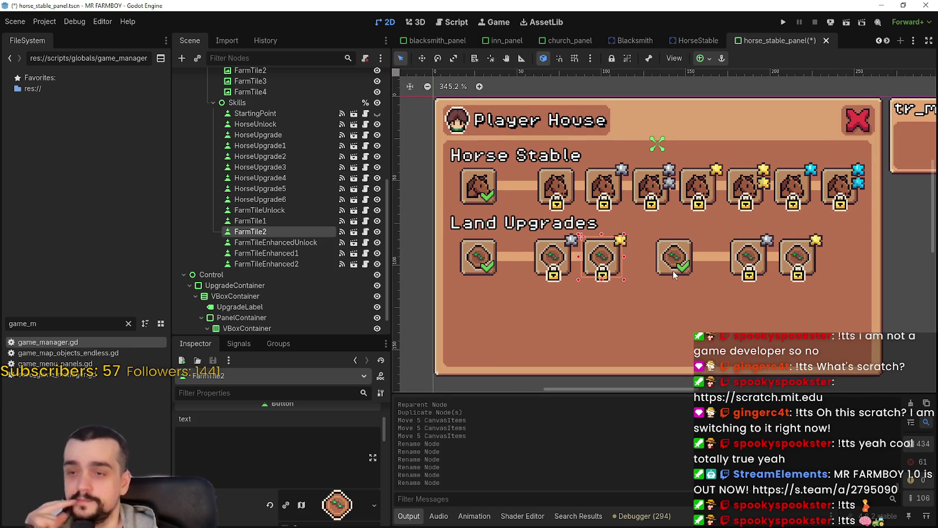
pyautogui.scroll(2, 635, 260)
pyautogui.scroll(-1, 617, 264)
pyautogui.scroll(-1, 621, 260)
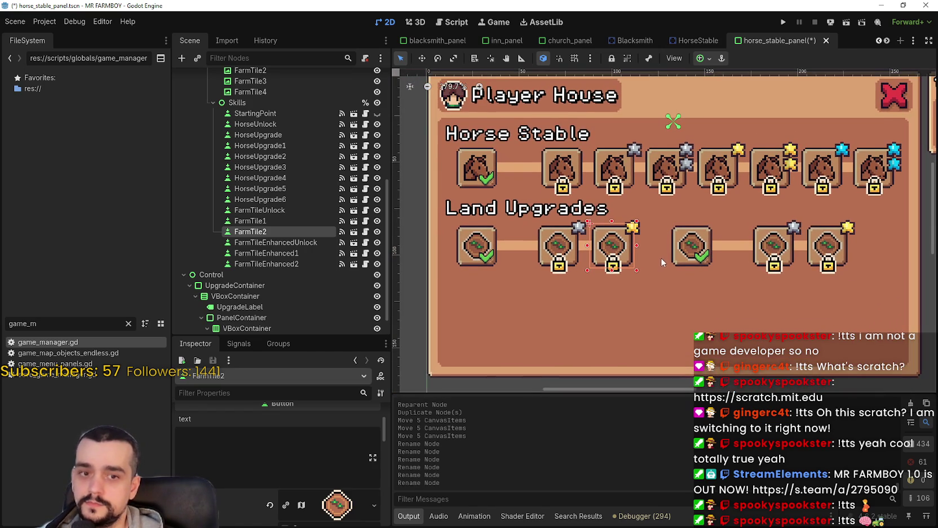
pyautogui.scroll(2, 660, 258)
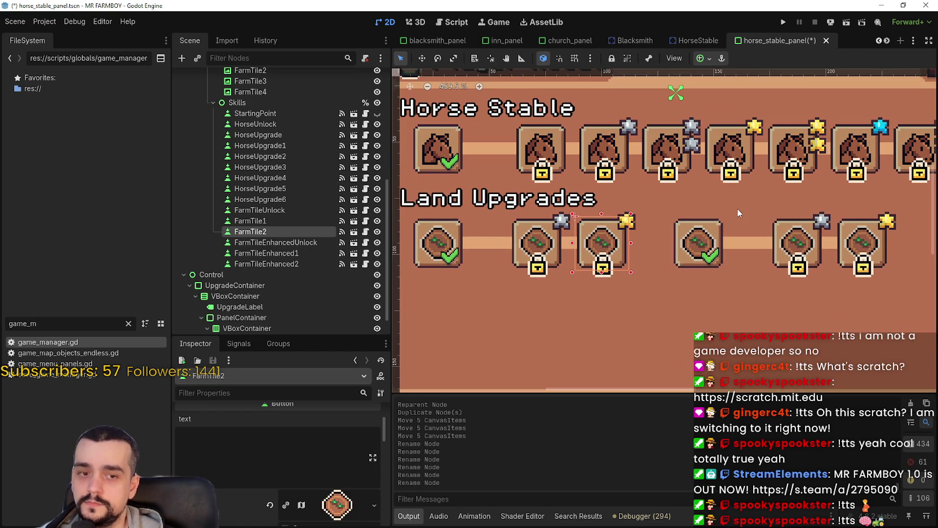
pyautogui.scroll(-4, 738, 213)
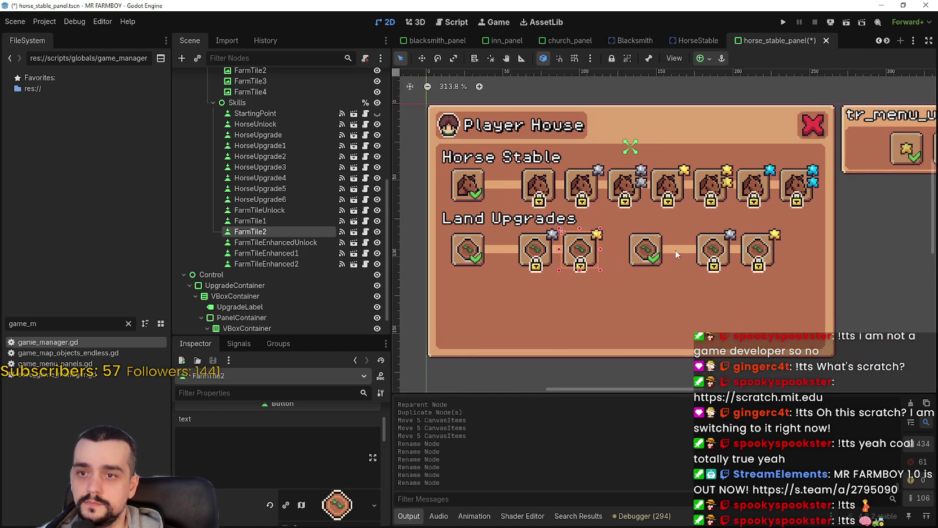
pyautogui.click(655, 252)
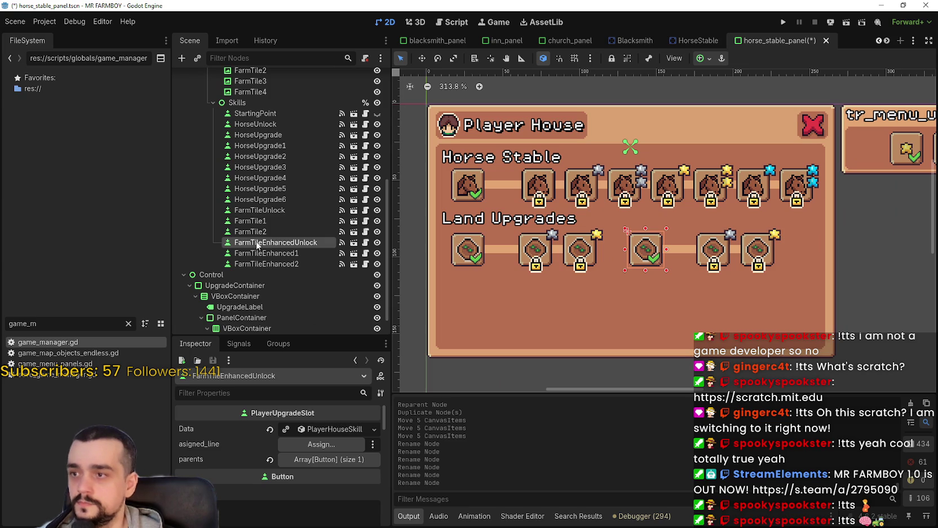
# Rename the FarmTile3 connector line to FarmTileEnhanced.
pyautogui.click(259, 253)
pyautogui.scroll(1, 262, 124)
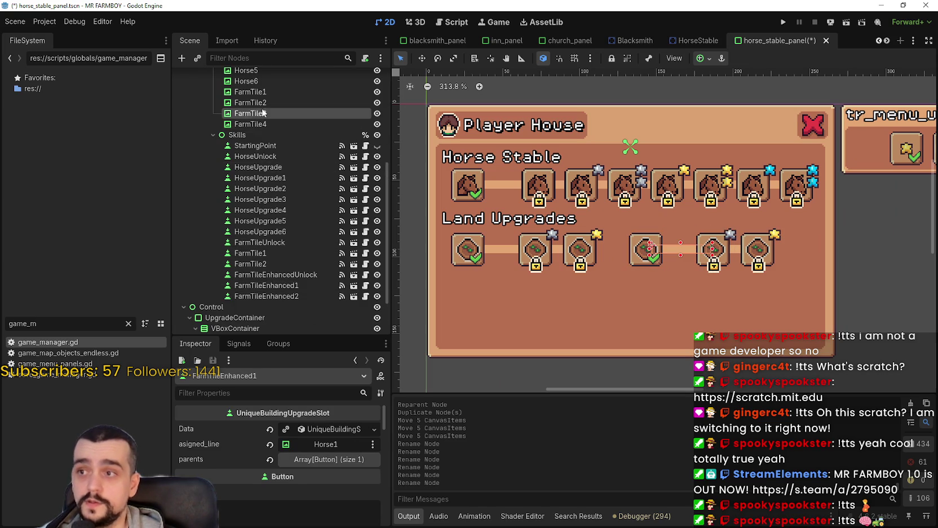
pyautogui.click(262, 113)
pyautogui.click(263, 113)
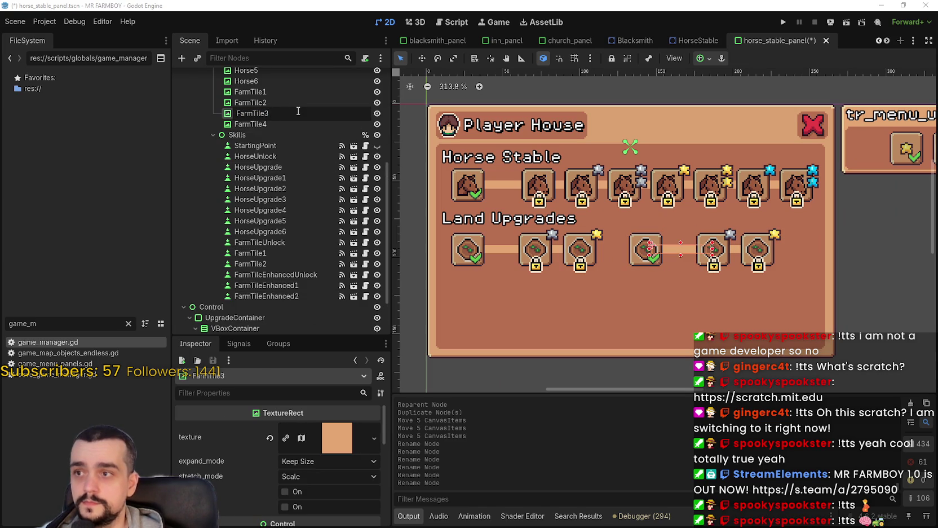
pyautogui.write('d')
pyautogui.press('Return')
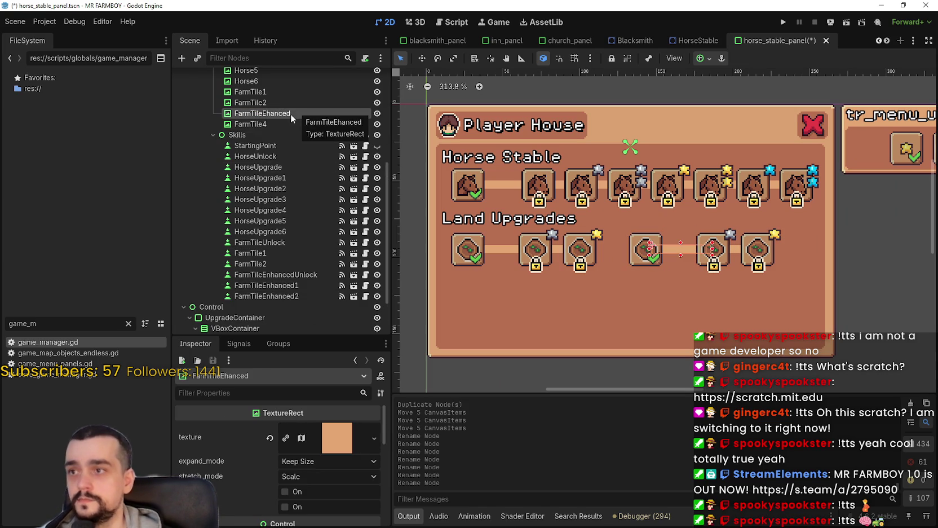
# Rename the FarmTile4 connector line to FarmTilEnhanced2.
pyautogui.click(298, 123)
pyautogui.click(306, 124)
pyautogui.click(312, 125)
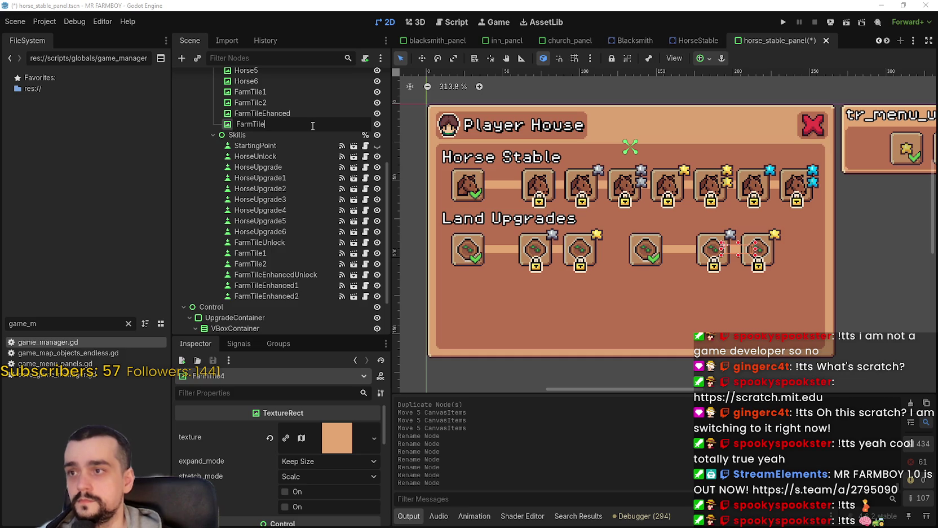
pyautogui.write('nhance')
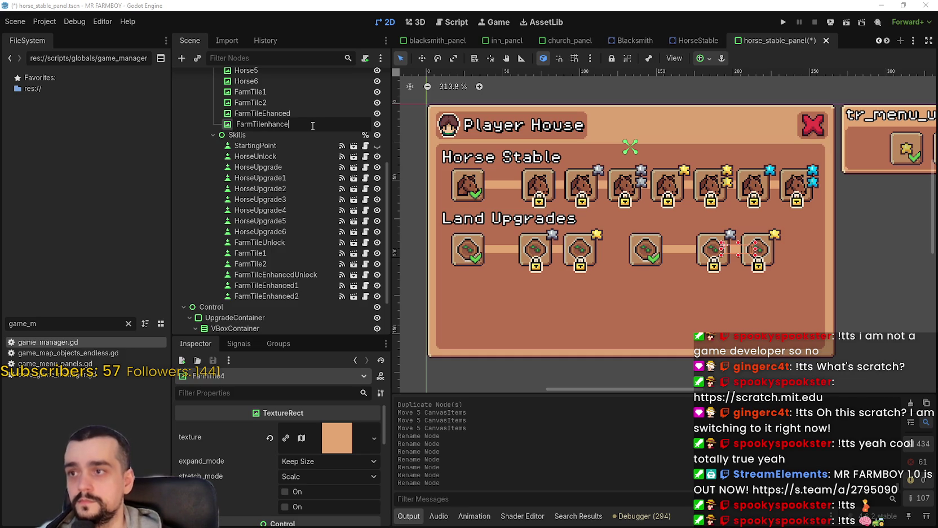
pyautogui.press('BackSpace')
pyautogui.press('BackSpace')
pyautogui.press('BackSpace')
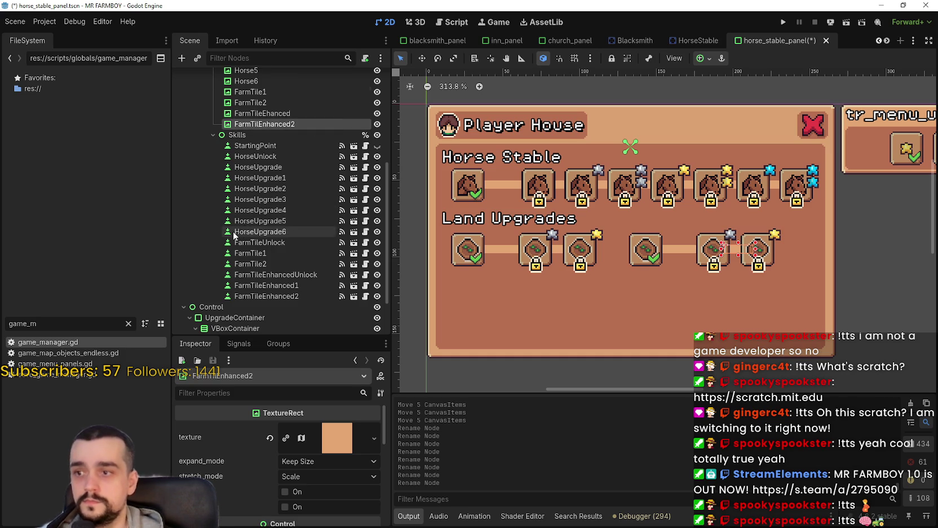
pyautogui.scroll(-3, 283, 237)
pyautogui.click(283, 238)
pyautogui.press('Up')
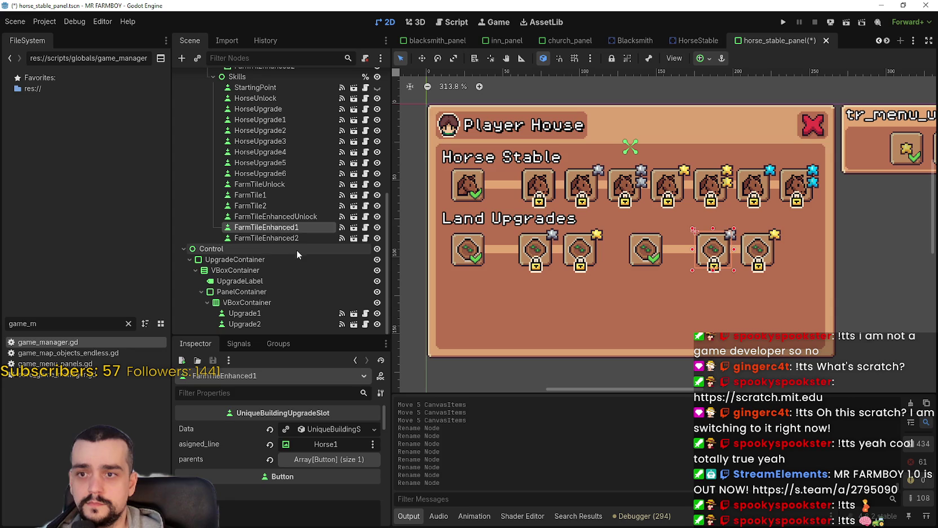
pyautogui.press('Up')
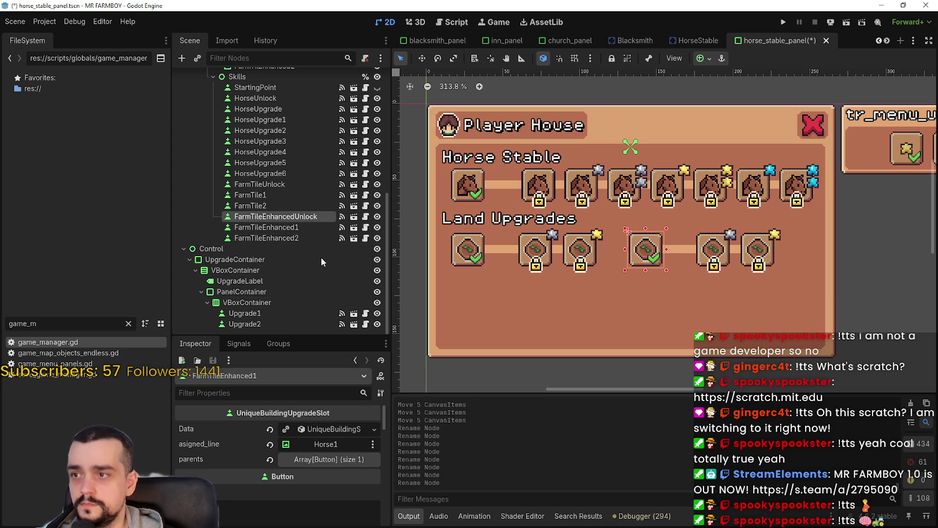
pyautogui.scroll(-5, 326, 482)
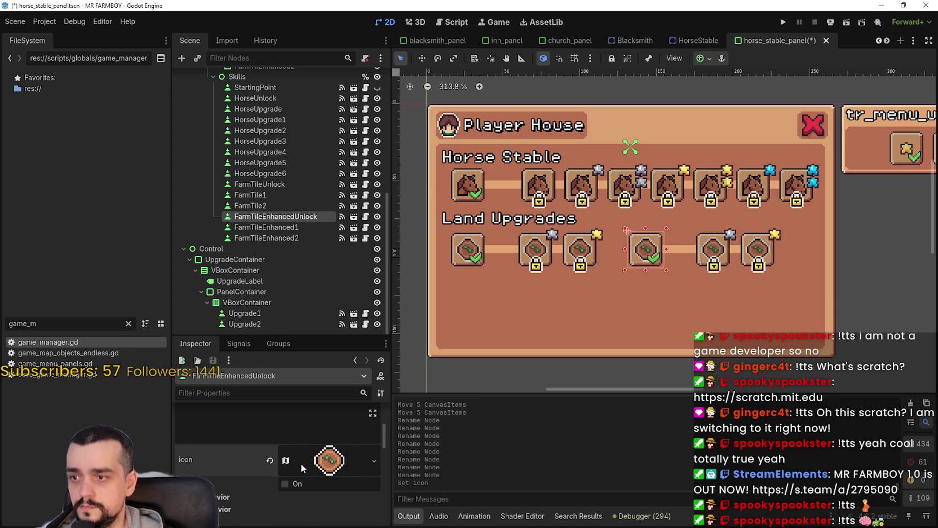
# Pick a different atlas sprite as the FarmTileEnhancedUnlock tile's icon region.
pyautogui.click(300, 462)
pyautogui.scroll(-5, 299, 463)
pyautogui.click(277, 514)
pyautogui.scroll(-8, 342, 250)
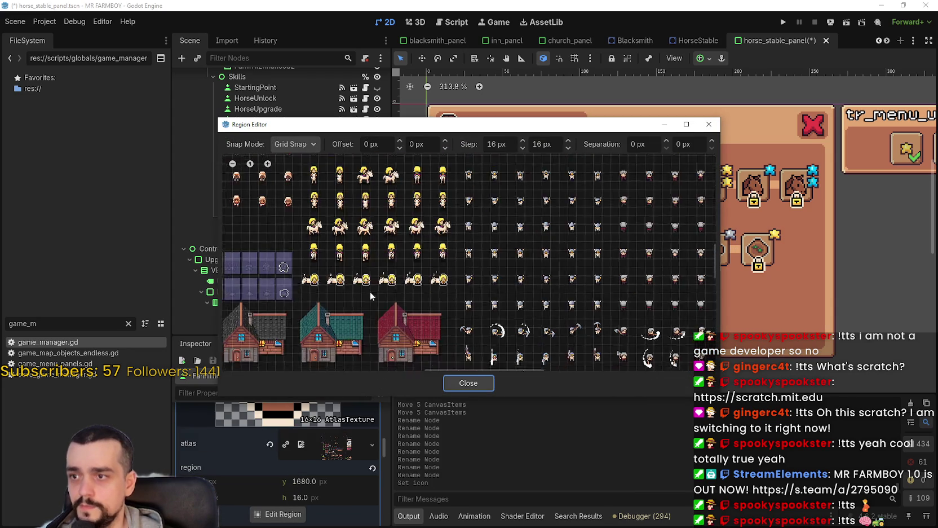
pyautogui.scroll(6, 552, 318)
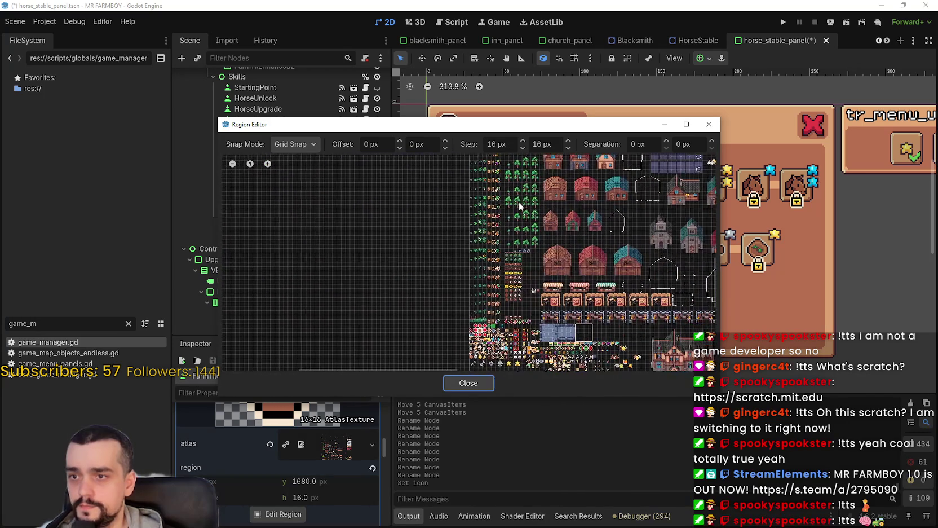
pyautogui.scroll(2, 495, 277)
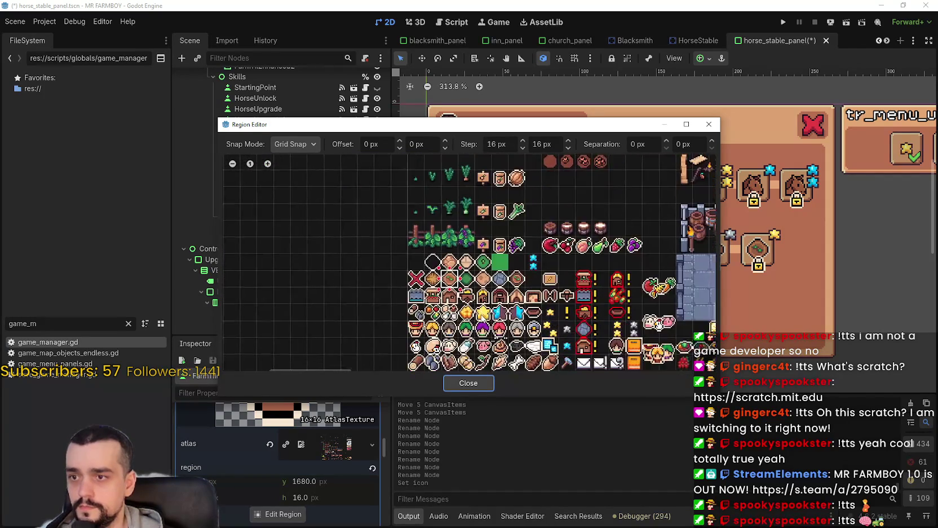
pyautogui.click(531, 272)
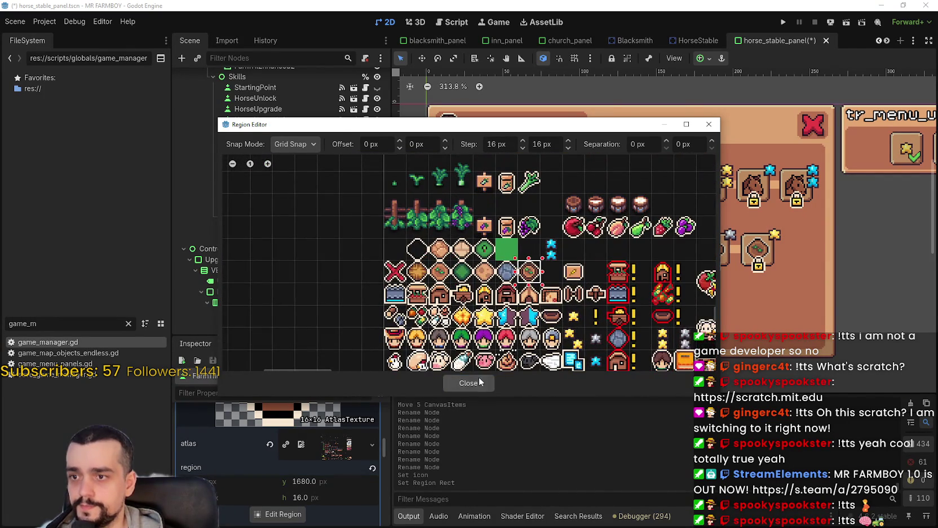
pyautogui.click(469, 382)
pyautogui.scroll(2, 653, 278)
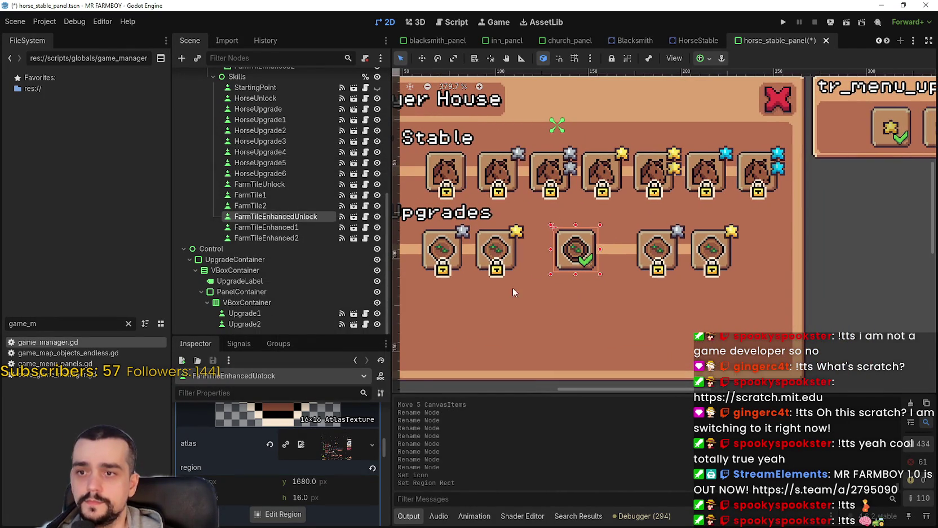
pyautogui.scroll(10, 318, 454)
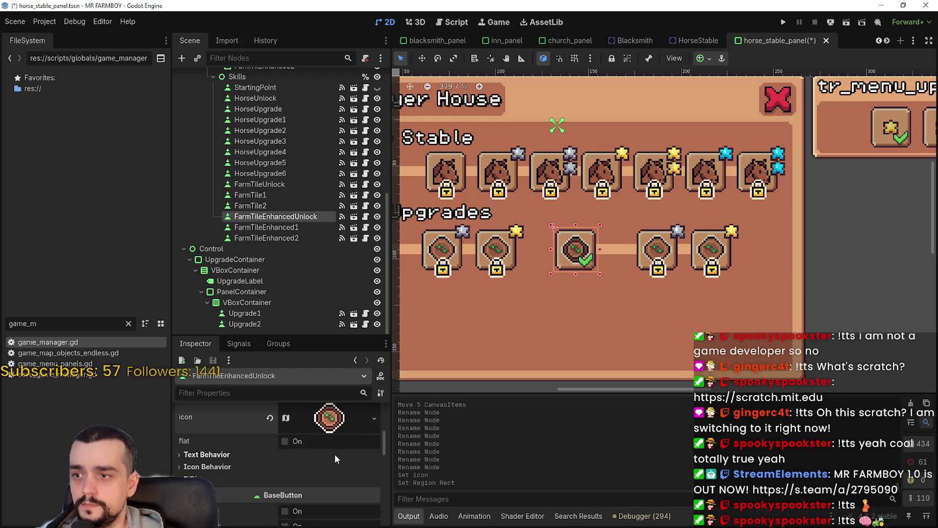
# Copy the new icon texture and make the skill data unique on FarmTileEnhanced1 and the unlock tile.
pyautogui.rightClick(331, 437)
pyautogui.click(368, 496)
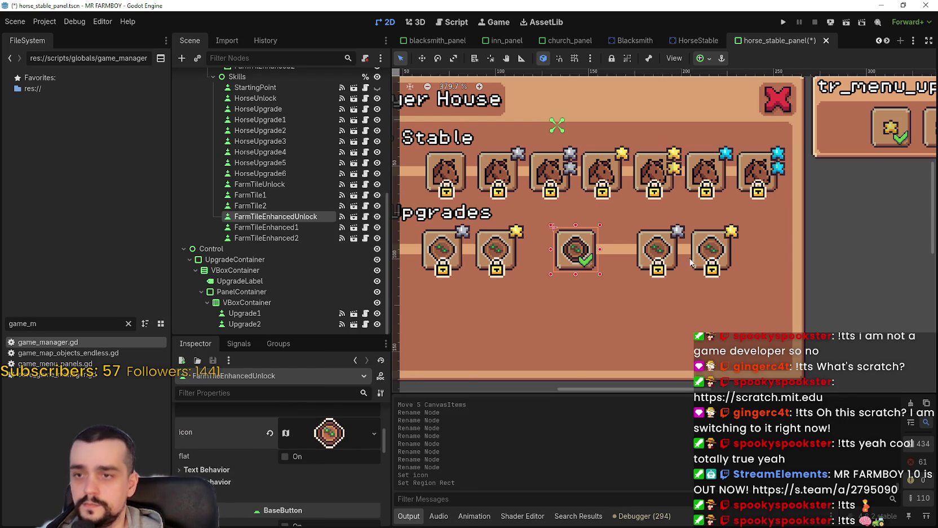
pyautogui.click(662, 247)
pyautogui.click(286, 429)
pyautogui.click(562, 262)
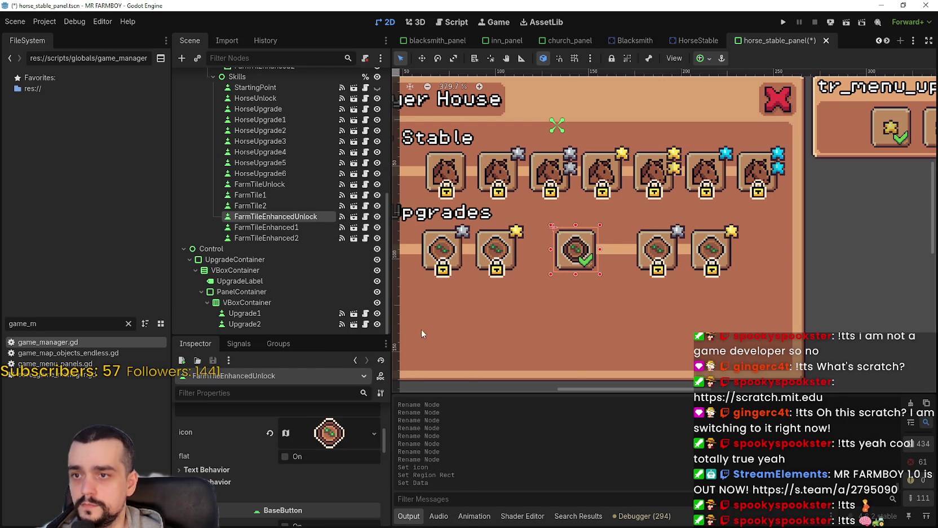
pyautogui.scroll(-3, 310, 445)
pyautogui.scroll(3, 386, 422)
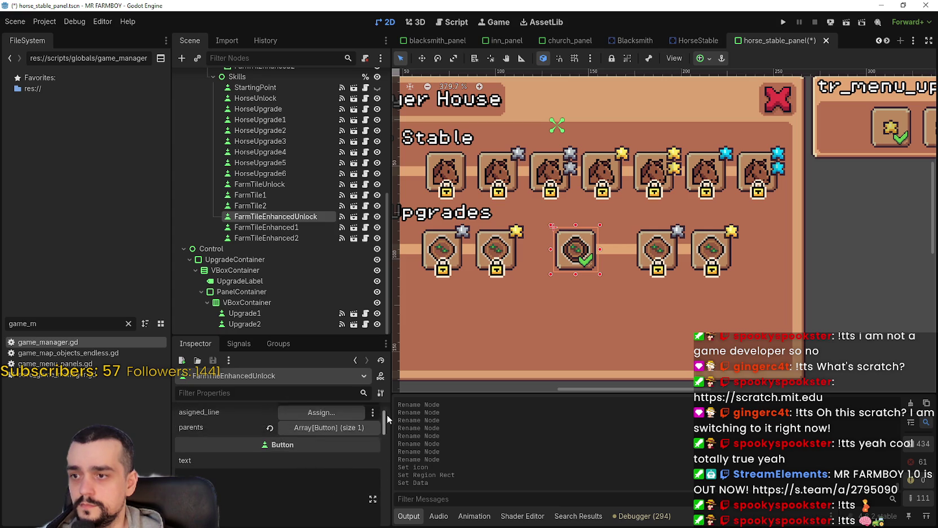
pyautogui.click(285, 429)
# Paste the copied icon onto FarmTileEnhanced1 and FarmTileEnhanced2, making FarmTileEnhanced2's data unique.
pyautogui.scroll(-3, 378, 410)
pyautogui.click(662, 254)
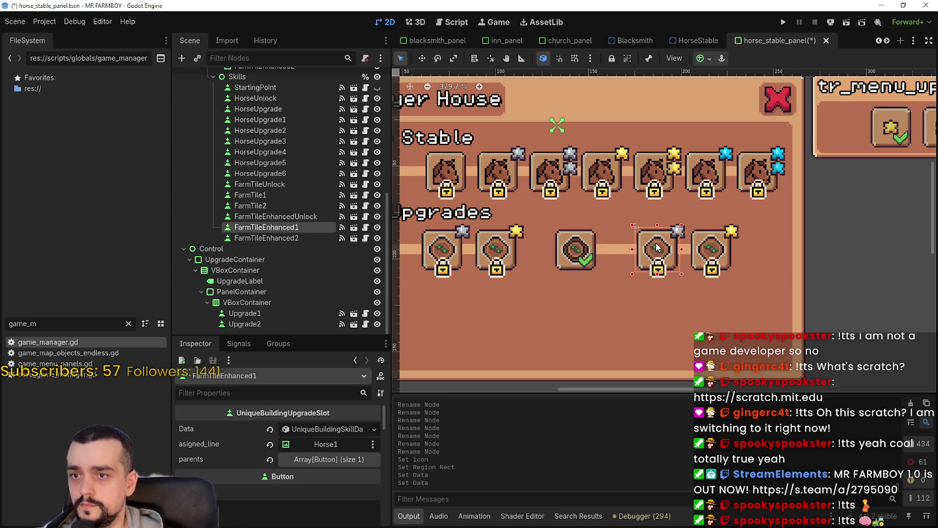
pyautogui.scroll(-5, 311, 453)
pyautogui.rightClick(327, 468)
pyautogui.click(346, 505)
pyautogui.click(704, 254)
pyautogui.click(285, 429)
pyautogui.scroll(-5, 304, 451)
pyautogui.rightClick(322, 459)
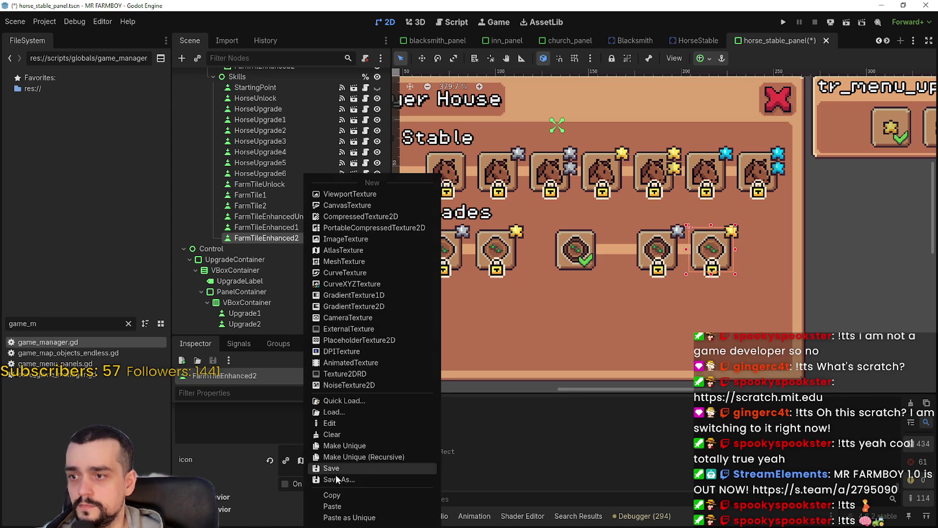
pyautogui.click(347, 506)
pyautogui.scroll(-2, 625, 266)
pyautogui.scroll(1, 555, 269)
pyautogui.scroll(5, 349, 465)
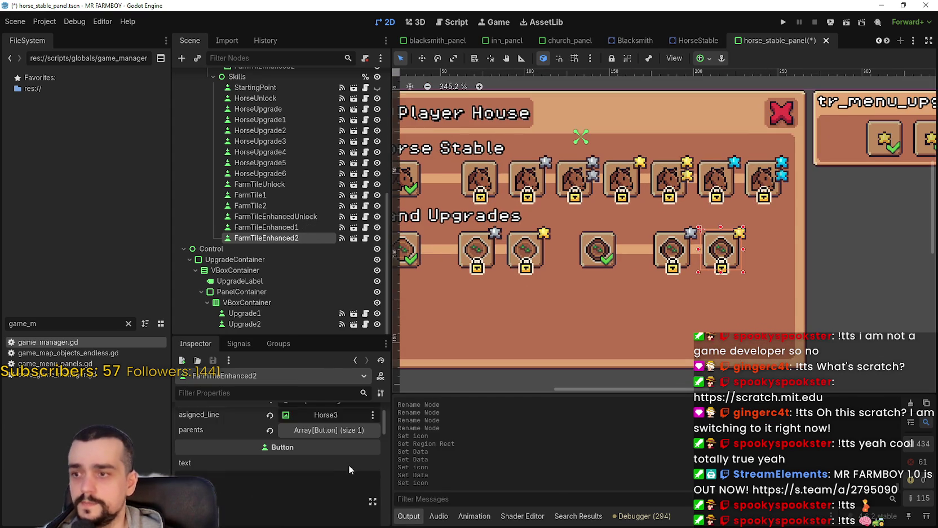
pyautogui.click(665, 248)
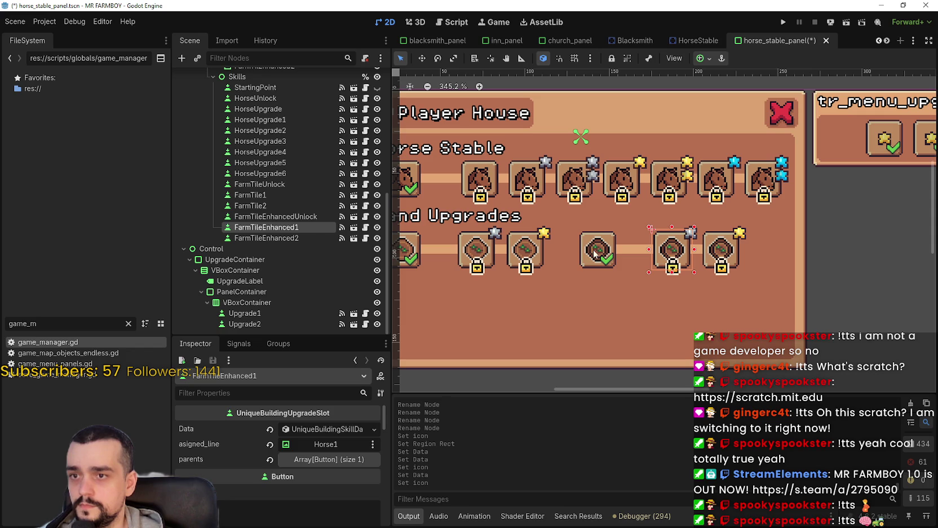
# Review the FarmTileEnhancedUnlock, FarmTile2 and FarmTile1 land upgrade tiles on the panel.
pyautogui.click(594, 250)
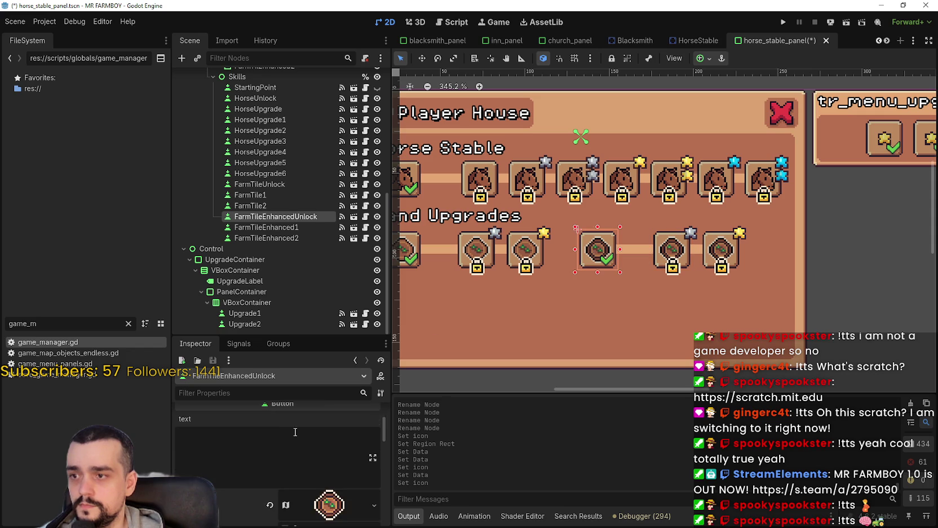
pyautogui.click(533, 255)
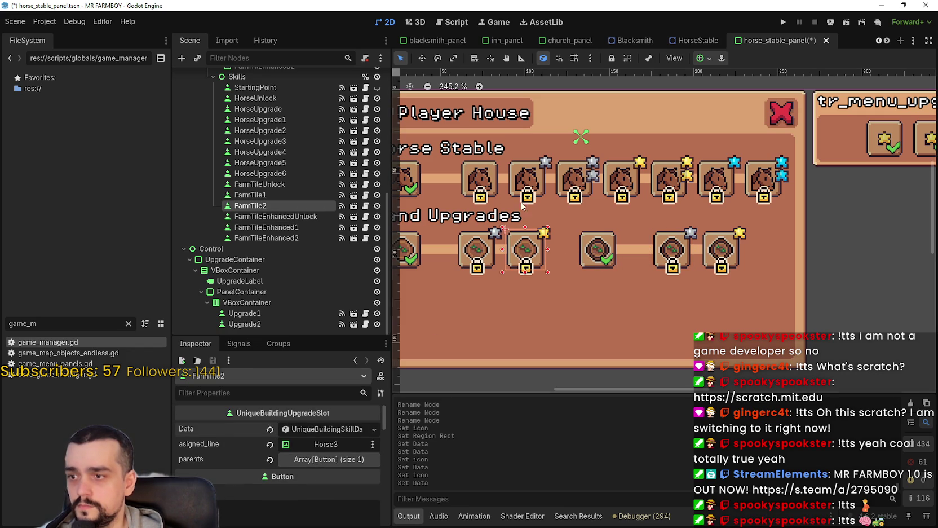
pyautogui.click(484, 245)
pyautogui.scroll(3, 285, 452)
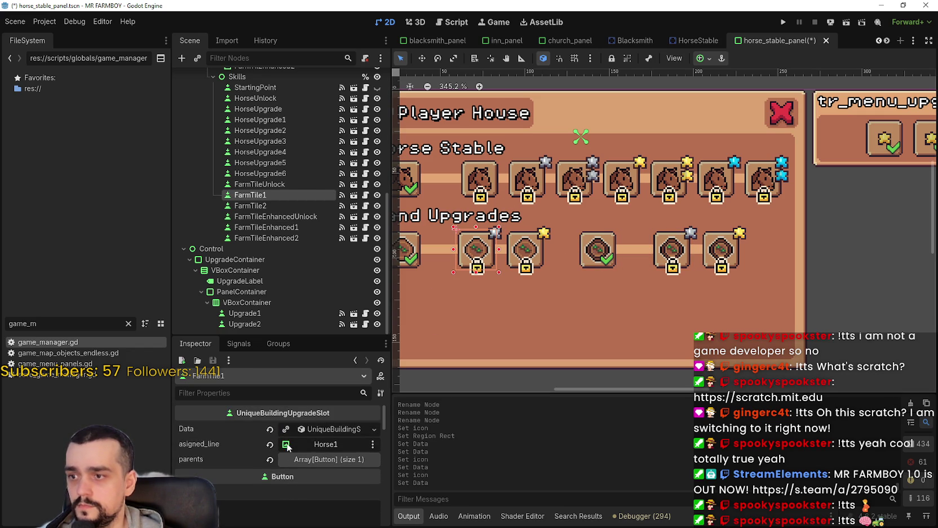
pyautogui.scroll(-2, 597, 305)
pyautogui.scroll(2, 552, 288)
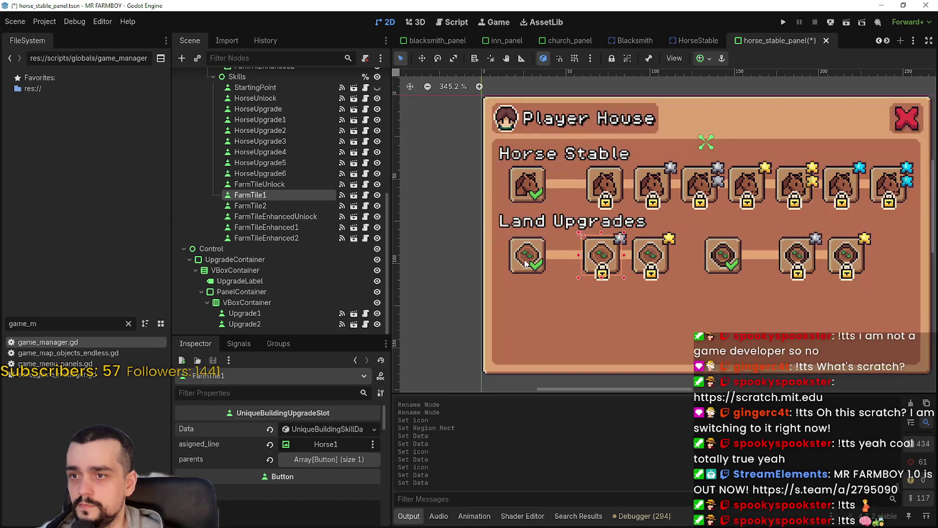
pyautogui.click(526, 254)
pyautogui.scroll(2, 279, 493)
pyautogui.scroll(-1, 654, 290)
# Save the Player House panel scene with Ctrl+S and clear the selection.
pyautogui.hotkey('ctrl', 's')
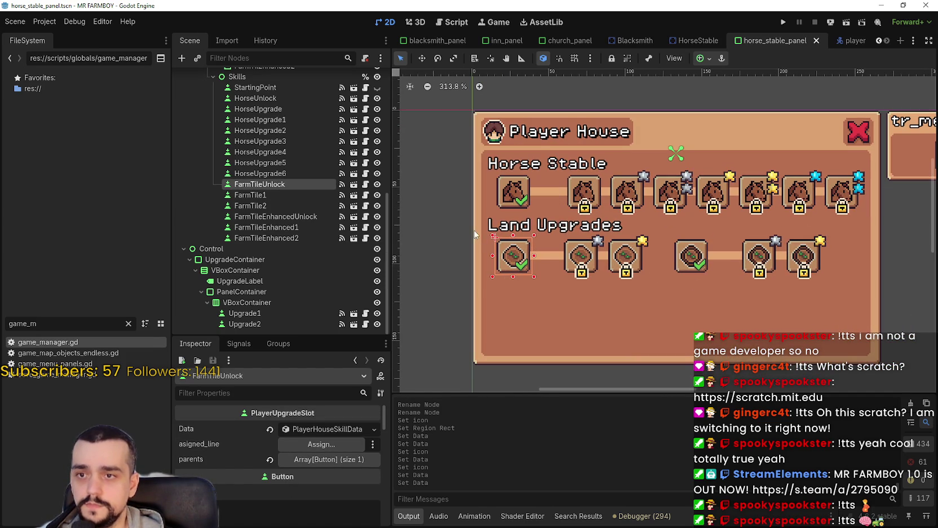
pyautogui.scroll(-1, 654, 287)
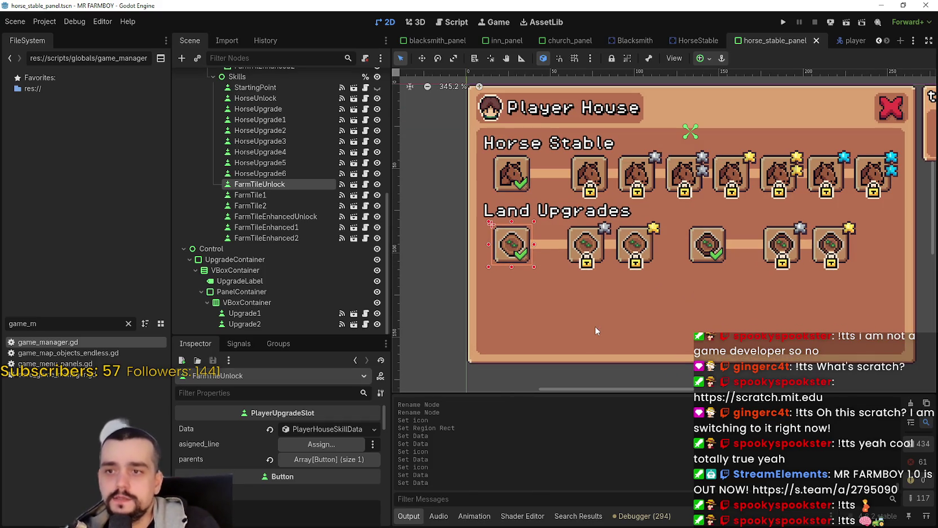
pyautogui.scroll(-3, 565, 284)
pyautogui.scroll(5, 584, 287)
pyautogui.scroll(-3, 581, 284)
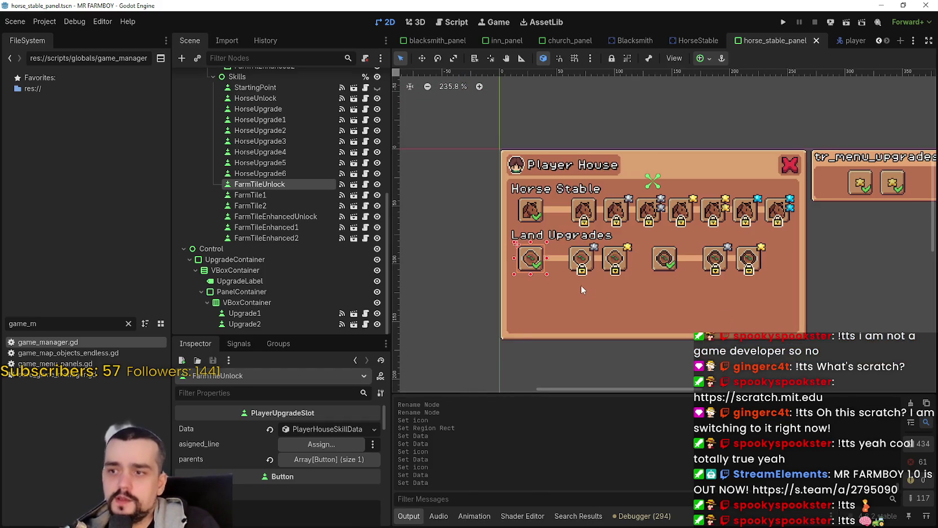
pyautogui.scroll(3, 603, 282)
pyautogui.scroll(-3, 652, 291)
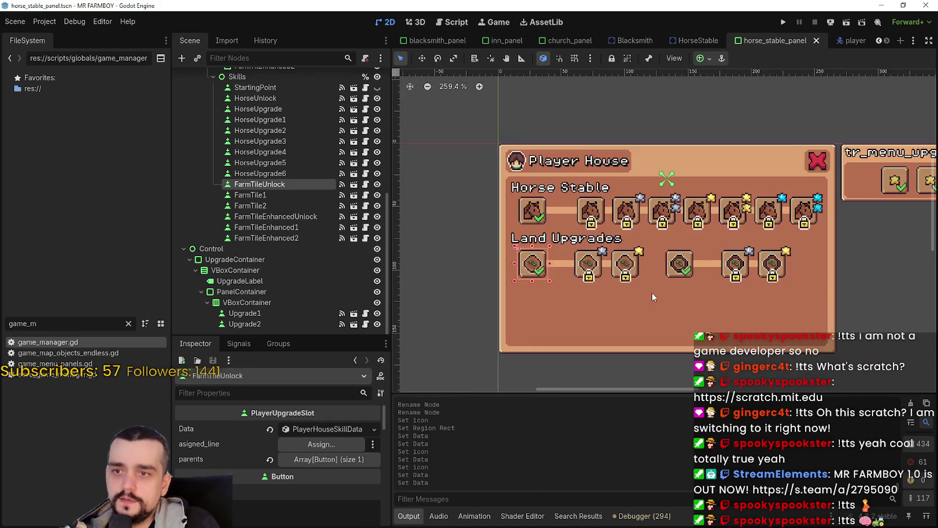
pyautogui.scroll(-1, 648, 290)
pyautogui.scroll(1, 647, 289)
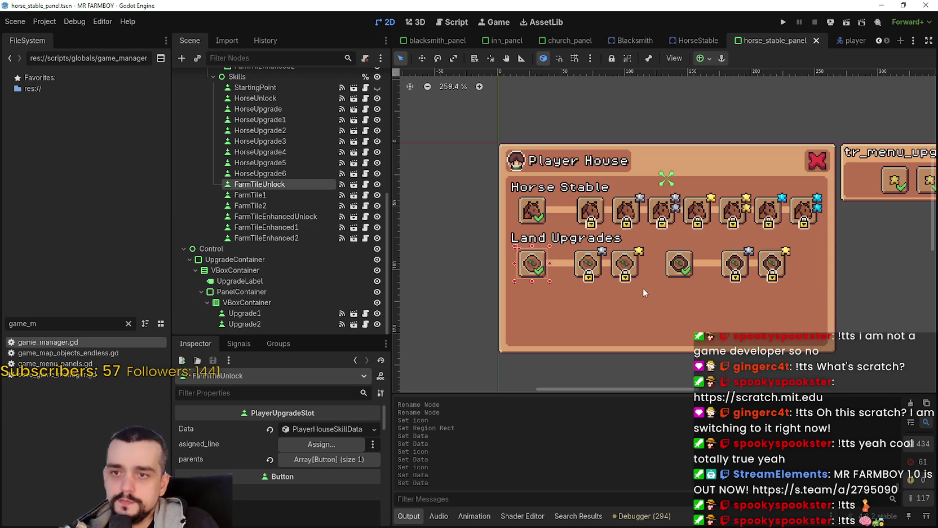
pyautogui.click(483, 296)
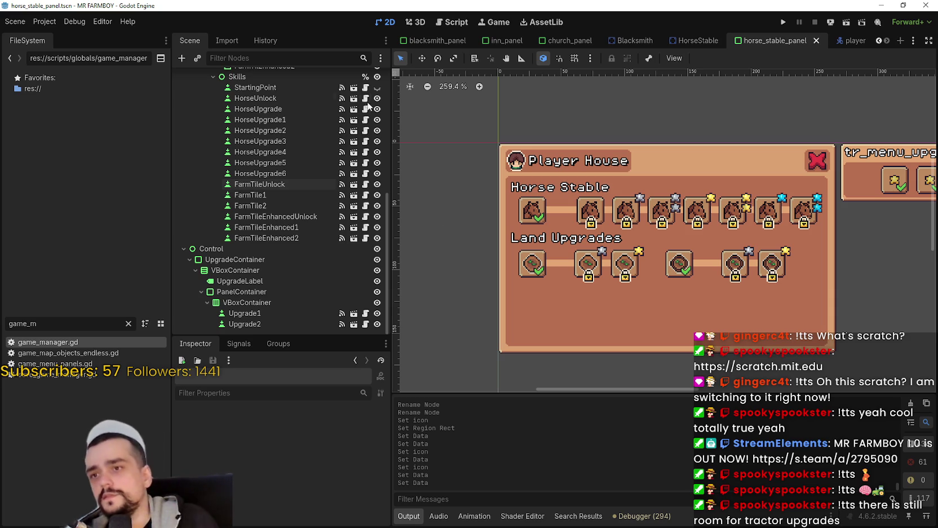
pyautogui.scroll(3, 343, 241)
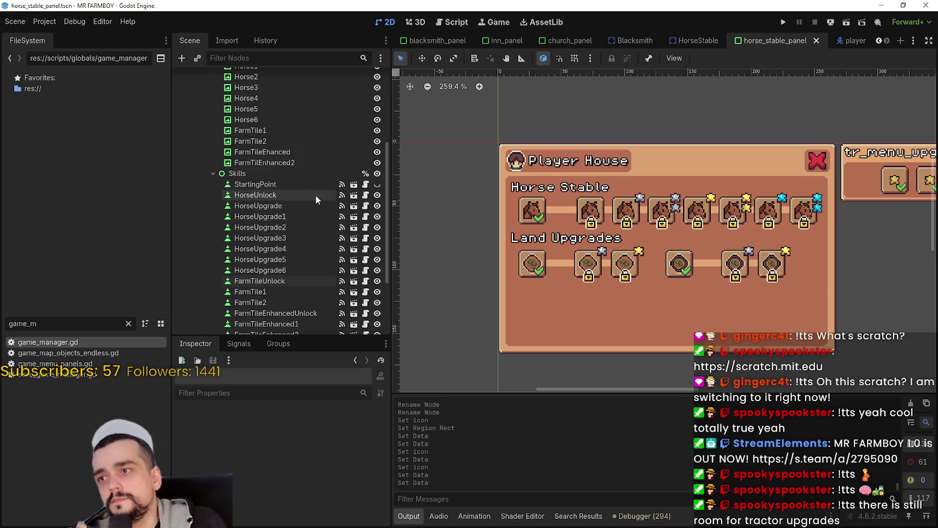
# Compare the Horse Stable and Land Upgrades section titles.
pyautogui.scroll(2, 608, 244)
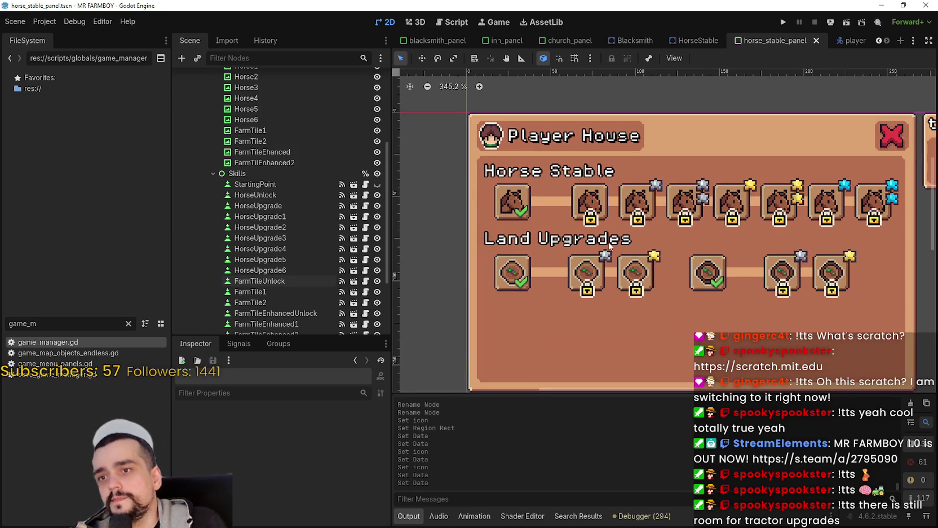
pyautogui.scroll(-1, 608, 244)
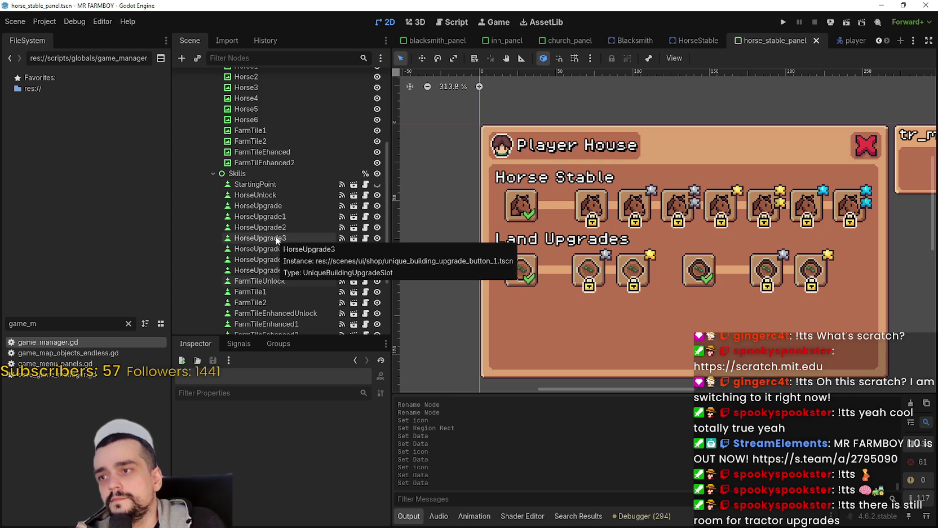
pyautogui.scroll(-2, 290, 292)
pyautogui.scroll(3, 287, 287)
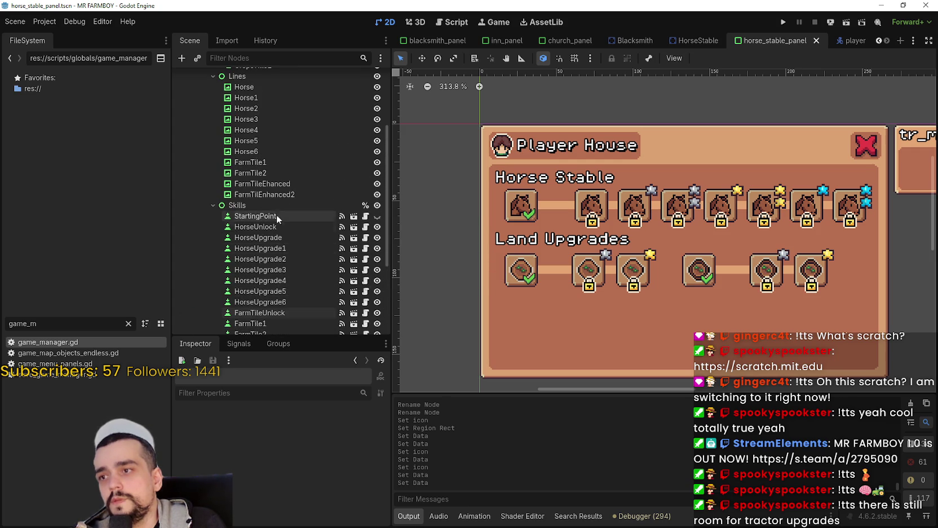
pyautogui.scroll(3, 279, 224)
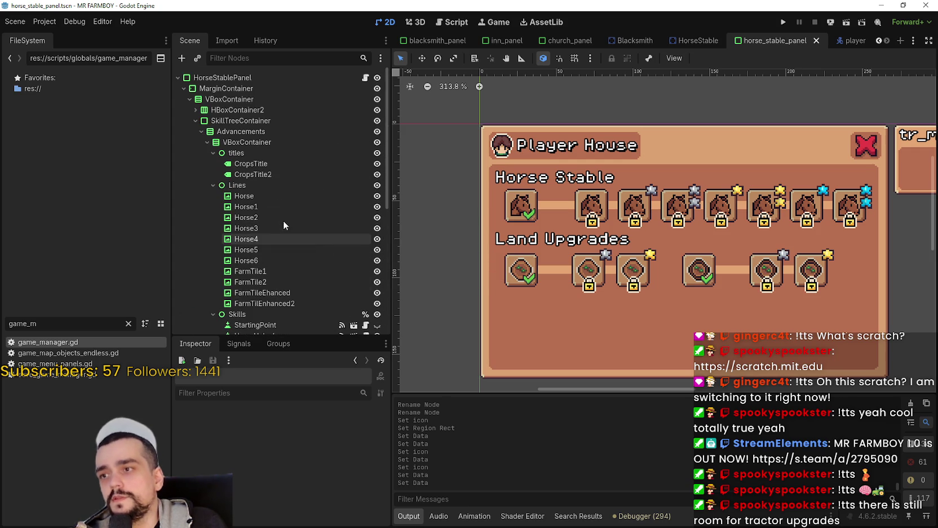
pyautogui.click(261, 166)
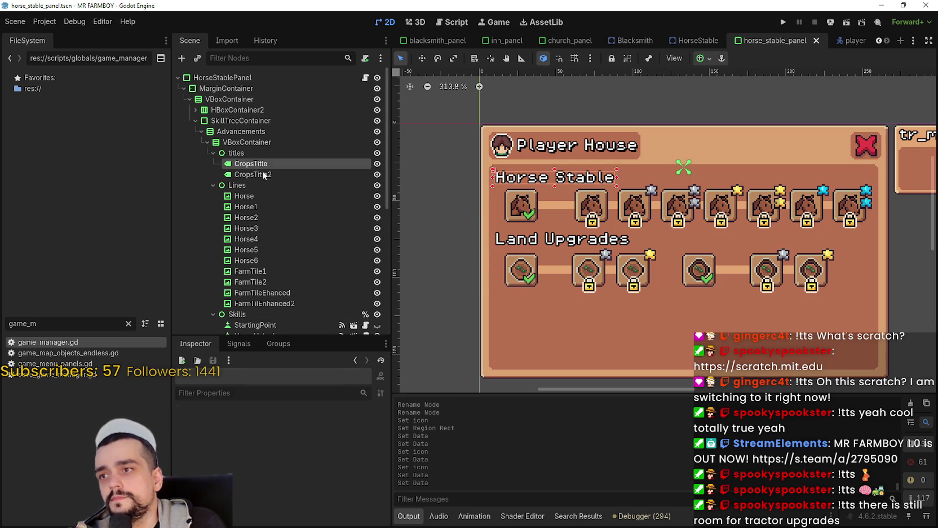
pyautogui.click(263, 176)
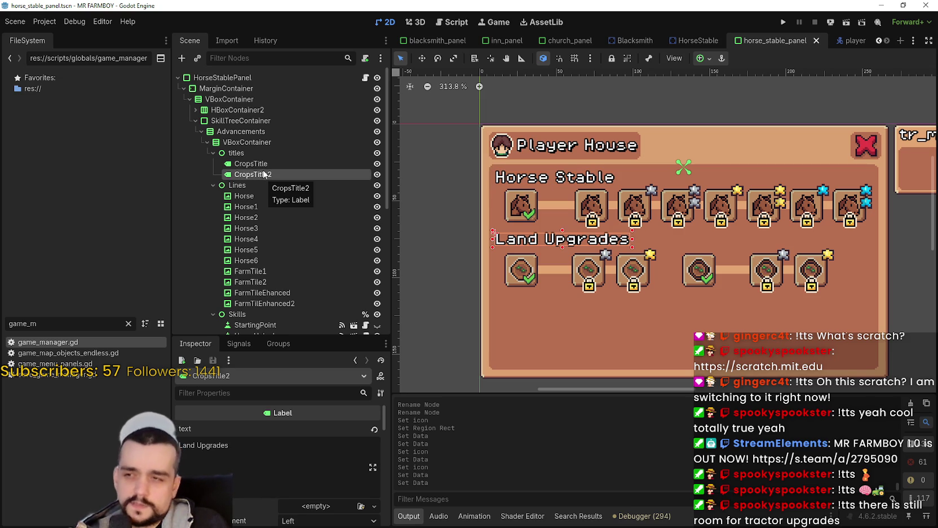
pyautogui.click(257, 167)
# Replace 'Land' with 'Farm' in the Land Upgrades title and save the scene.
pyautogui.click(276, 174)
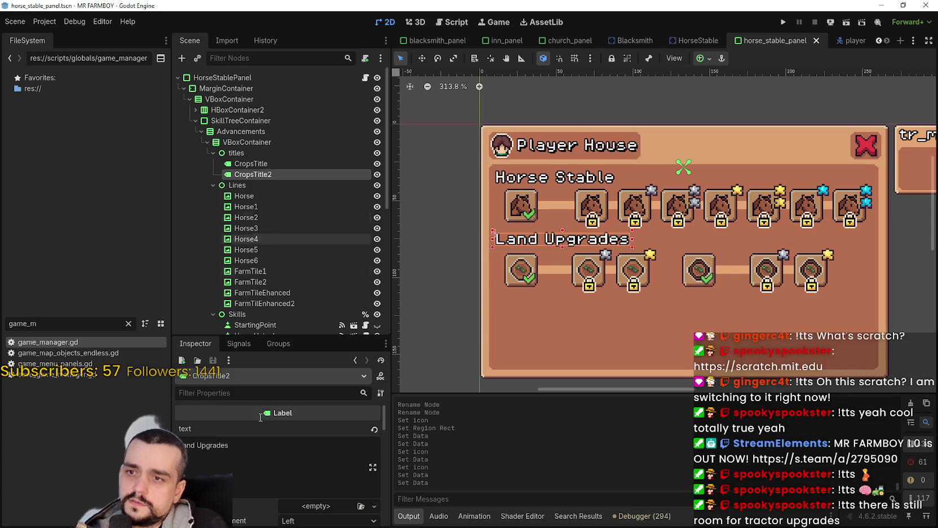
pyautogui.write('Farm')
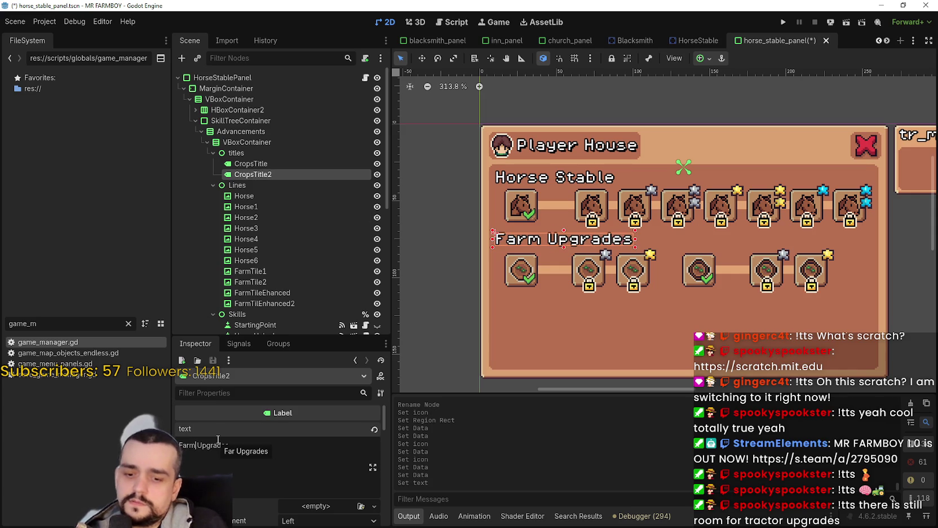
pyautogui.hotkey('ctrl', 's')
pyautogui.scroll(-1, 603, 266)
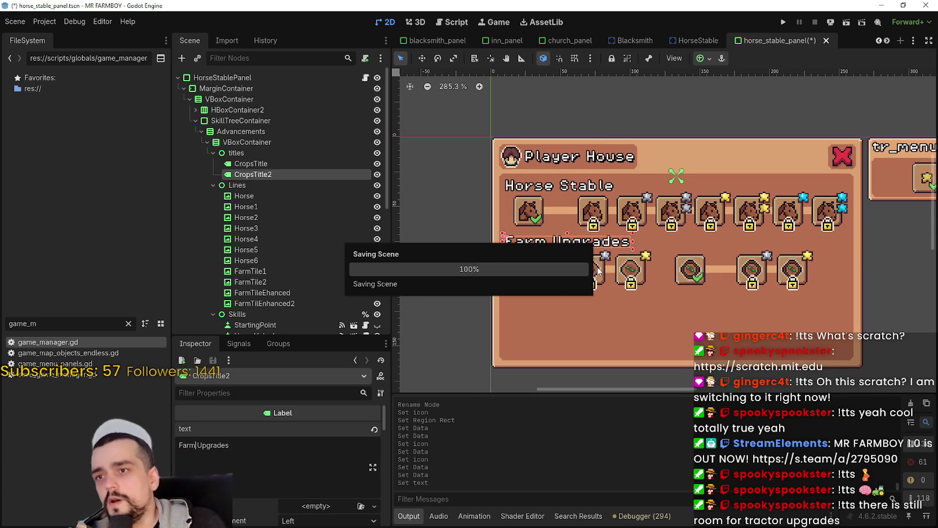
pyautogui.scroll(2, 598, 280)
pyautogui.scroll(-3, 635, 315)
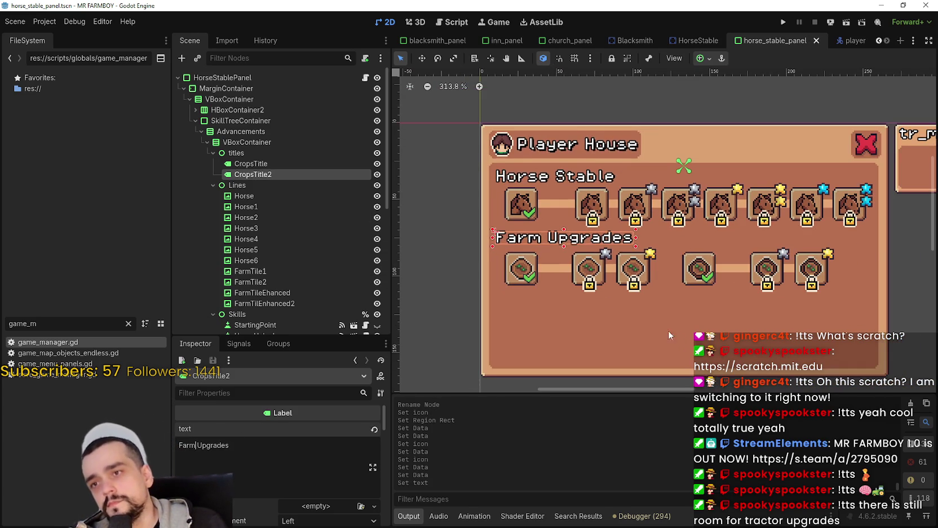
pyautogui.scroll(3, 552, 280)
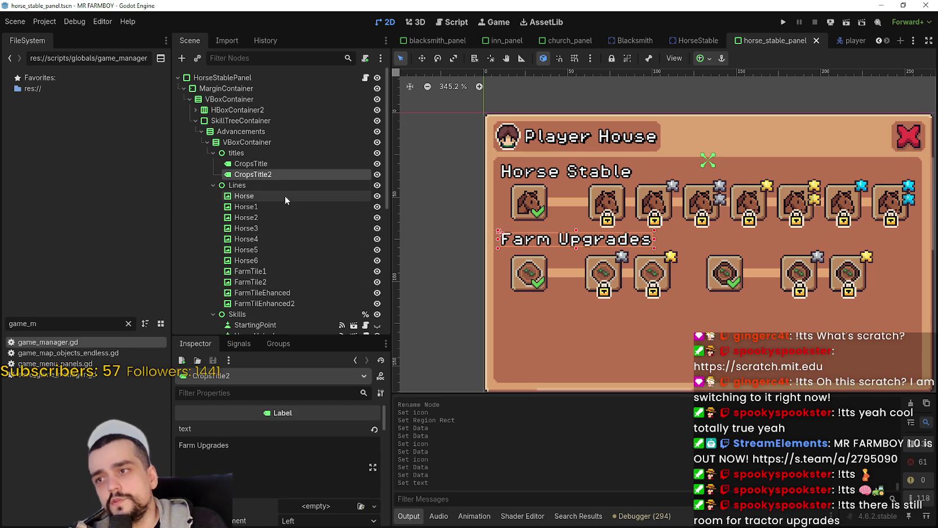
# Change the Farm title's word 'Upgrades' to 'Advancements', making it 'Farm Advancements'.
pyautogui.doubleClick(214, 443)
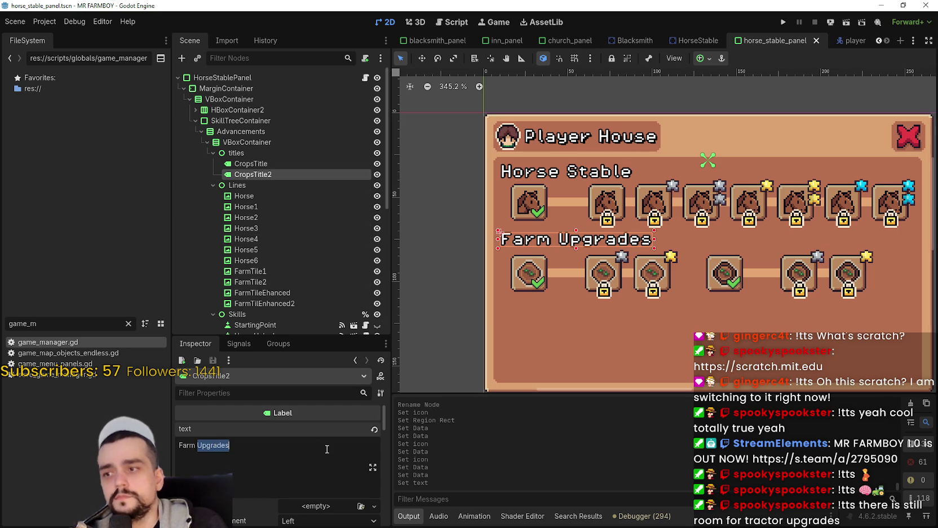
pyautogui.write('S')
pyautogui.press('BackSpace')
pyautogui.write('Advancements')
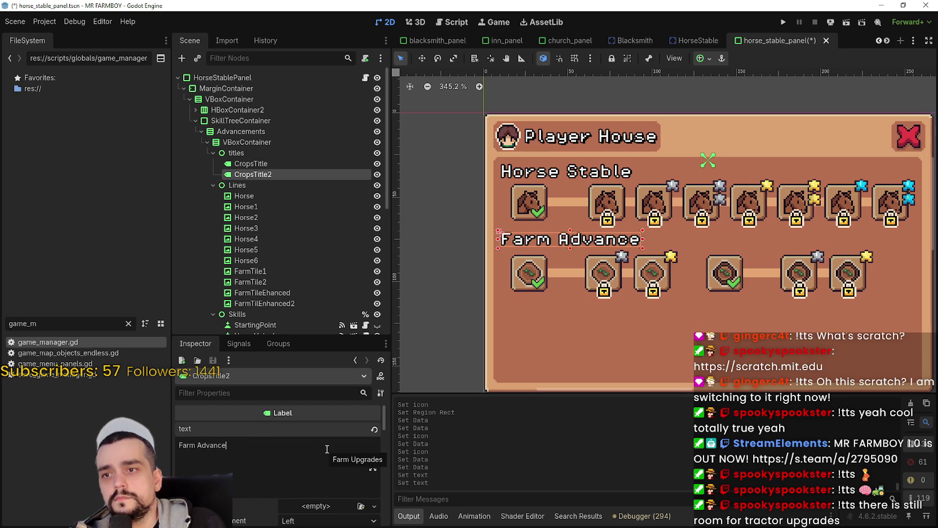
# Rename the Horse Stable title to 'Horse Advancements', deselect and save the scene.
pyautogui.click(251, 163)
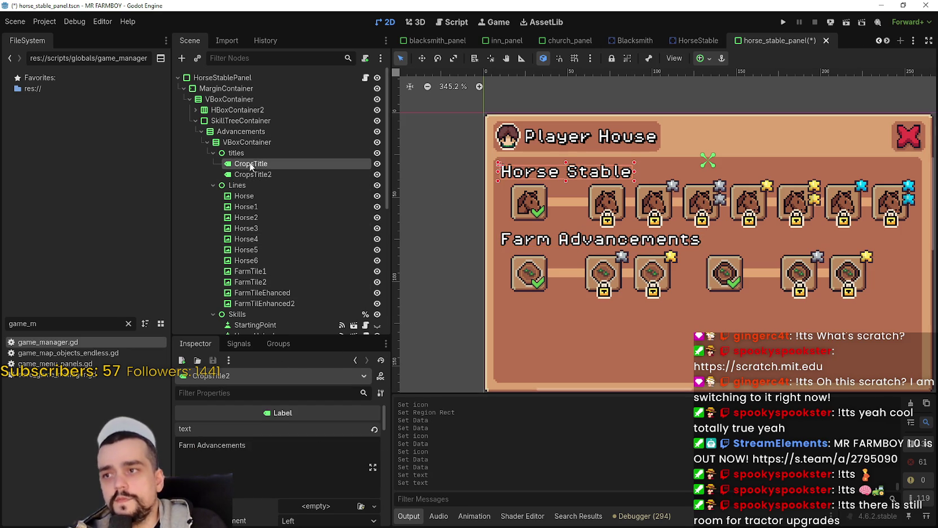
pyautogui.doubleClick(210, 445)
pyautogui.write('Advancements')
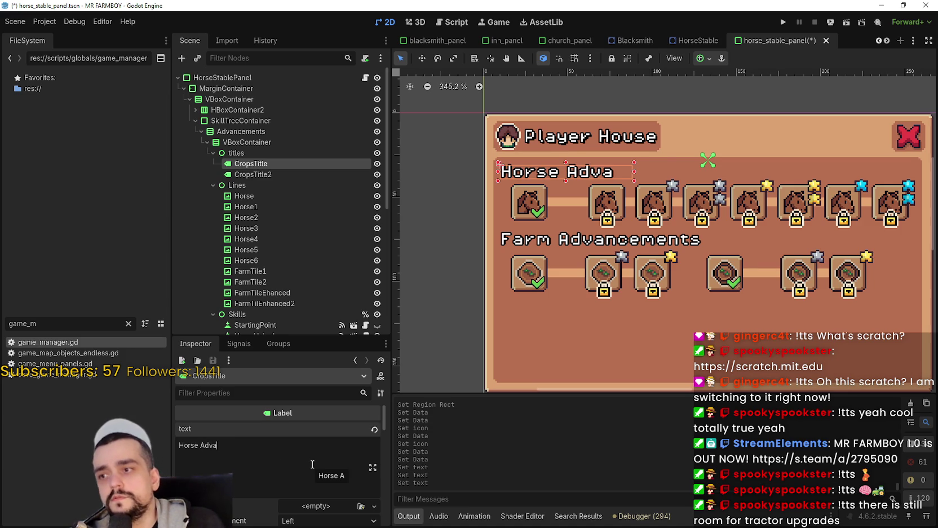
pyautogui.scroll(-2, 405, 243)
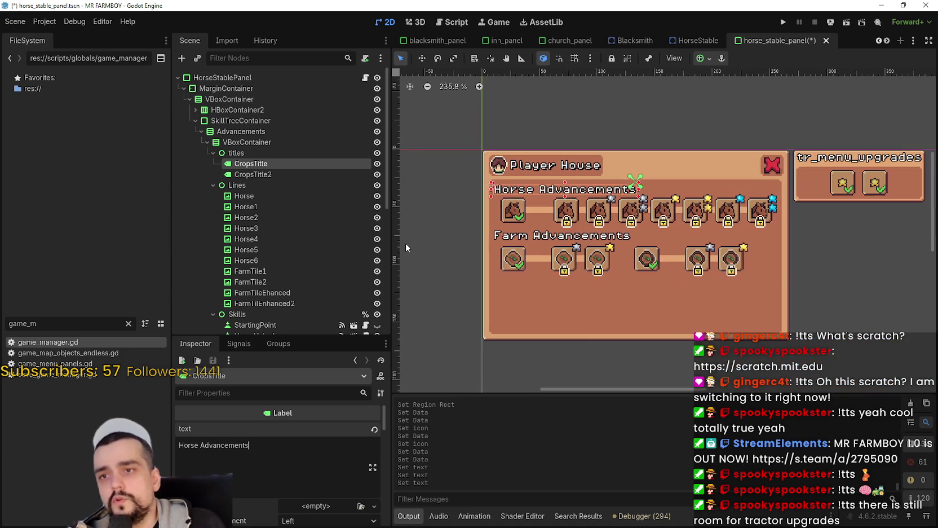
pyautogui.click(406, 244)
pyautogui.scroll(-1, 776, 314)
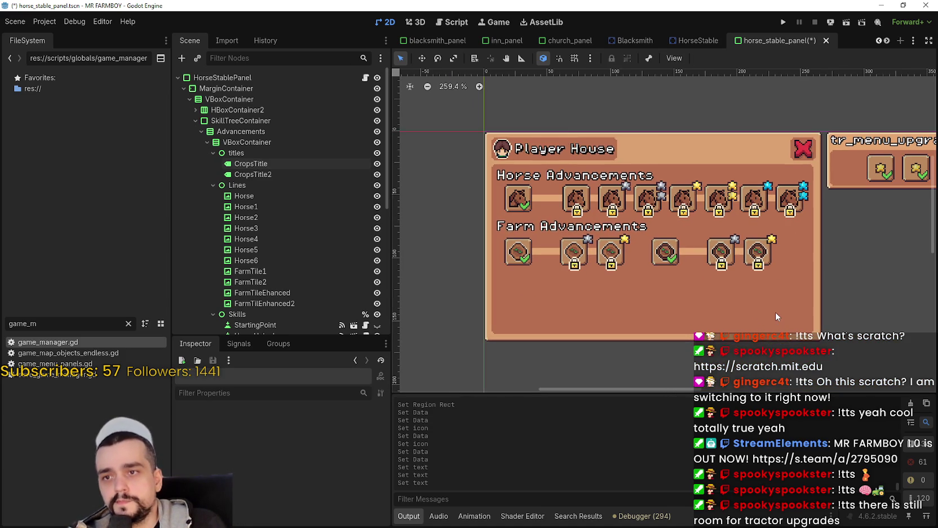
pyautogui.scroll(2, 775, 311)
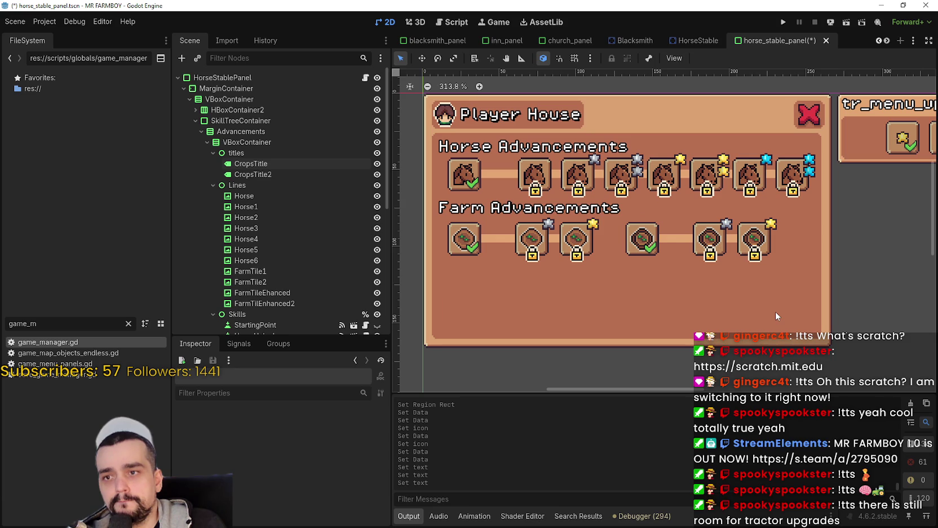
pyautogui.scroll(-3, 775, 312)
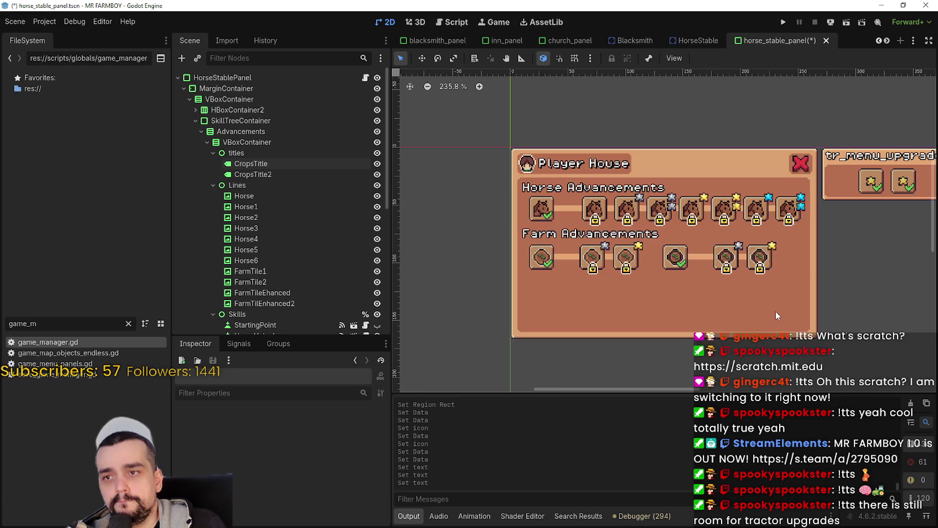
pyautogui.hotkey('ctrl', 's')
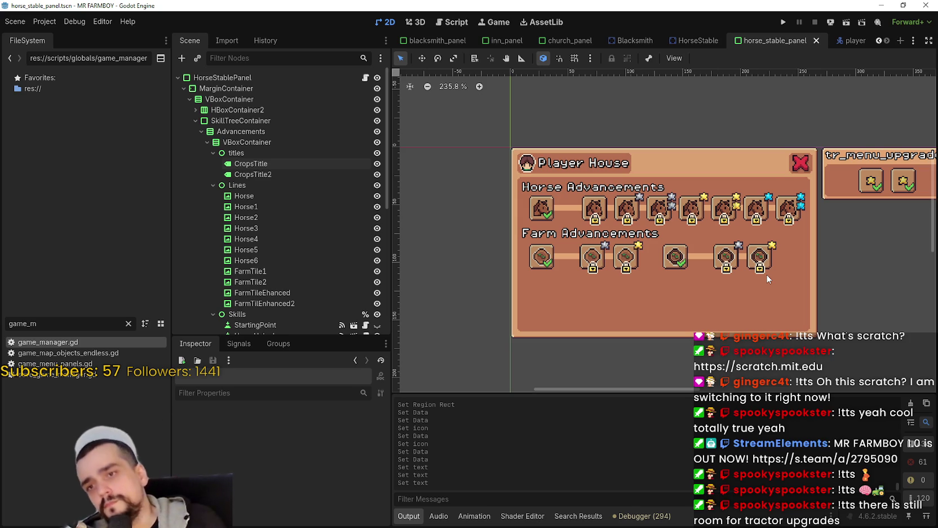
pyautogui.scroll(4, 766, 278)
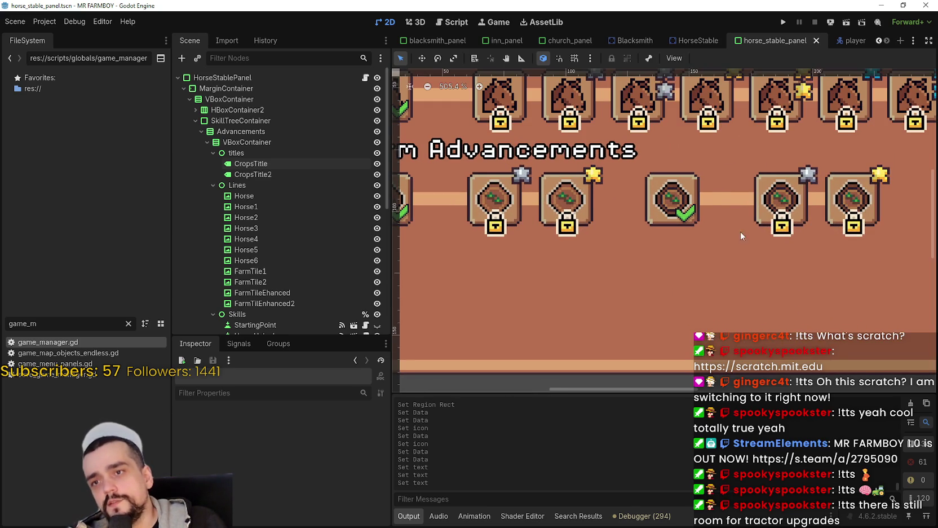
pyautogui.scroll(-2, 787, 200)
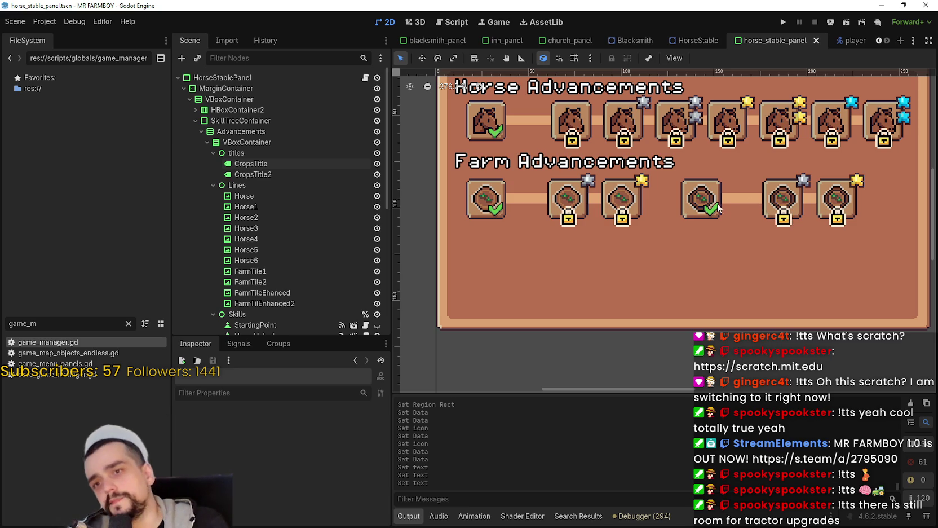
pyautogui.scroll(-1, 655, 218)
pyautogui.scroll(-1, 588, 246)
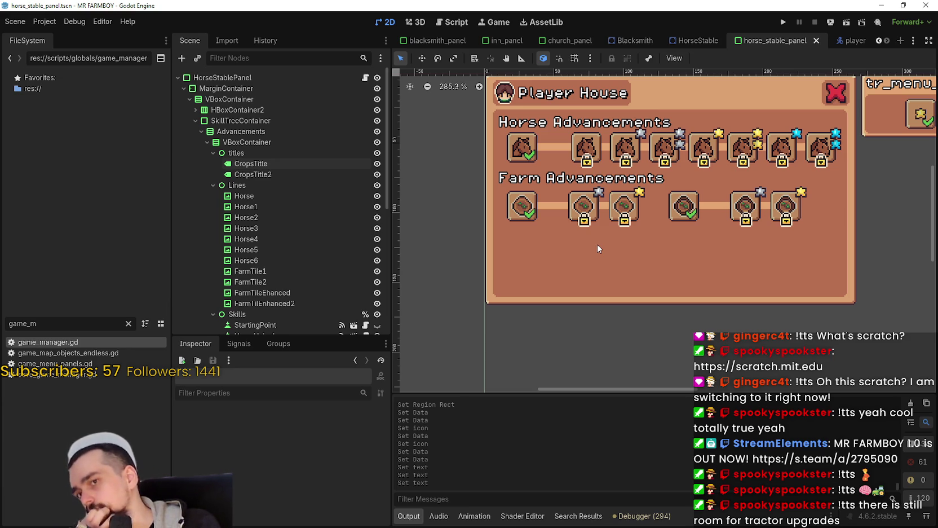
pyautogui.scroll(2, 603, 226)
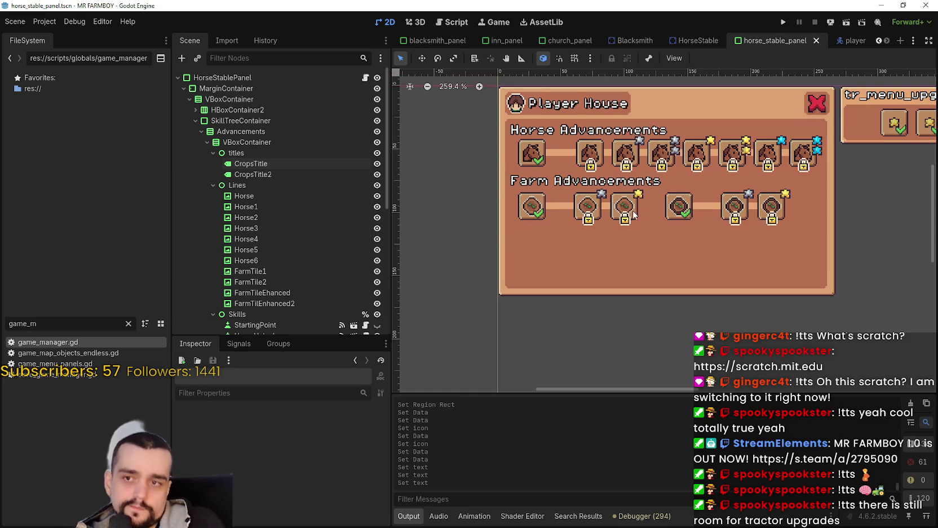
pyautogui.hscroll(2, 630, 257)
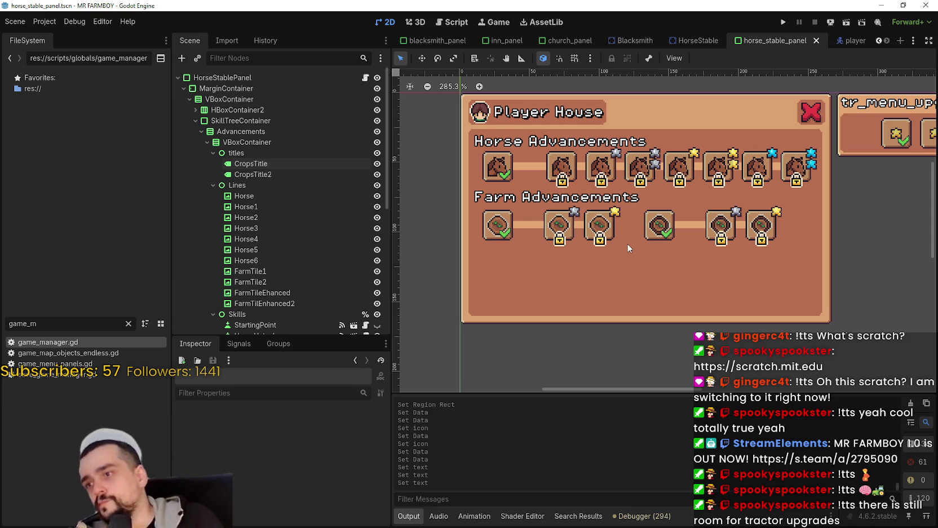
pyautogui.scroll(-5, 274, 270)
# Inspect FarmTileEnhancedUnlock's parents array, keeping StartingPoint as its only parent.
pyautogui.scroll(-3, 274, 271)
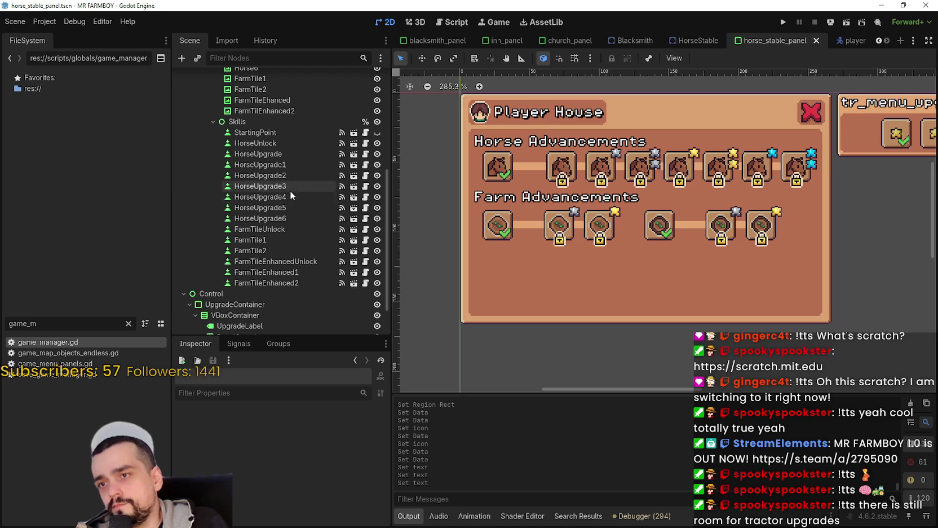
pyautogui.click(663, 231)
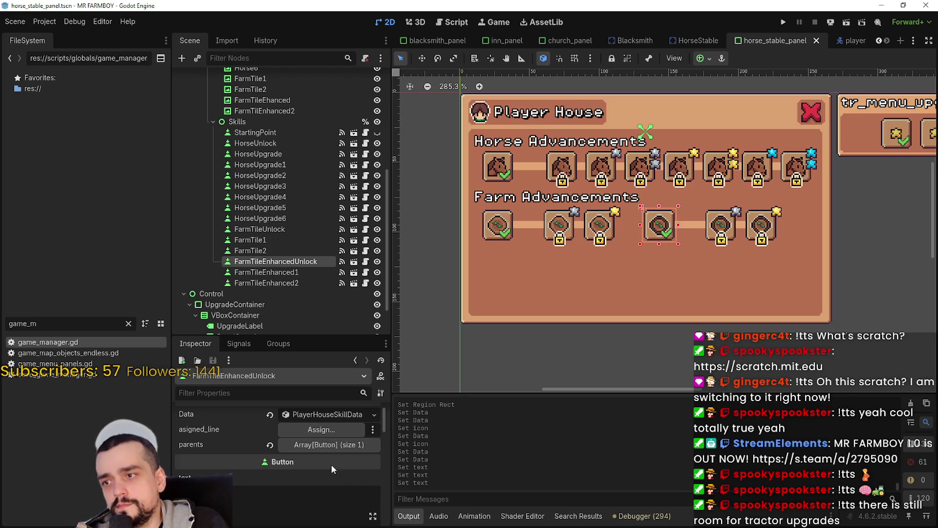
pyautogui.click(323, 449)
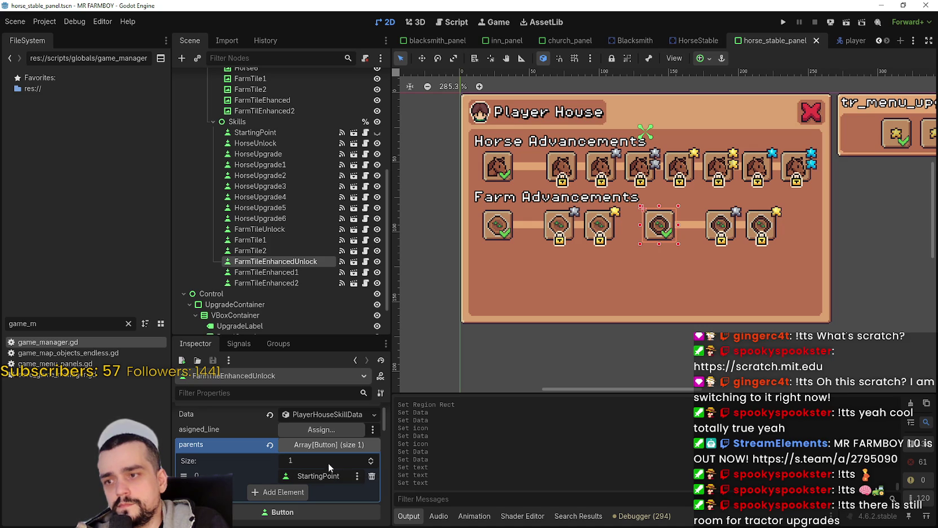
pyautogui.scroll(-6, 323, 454)
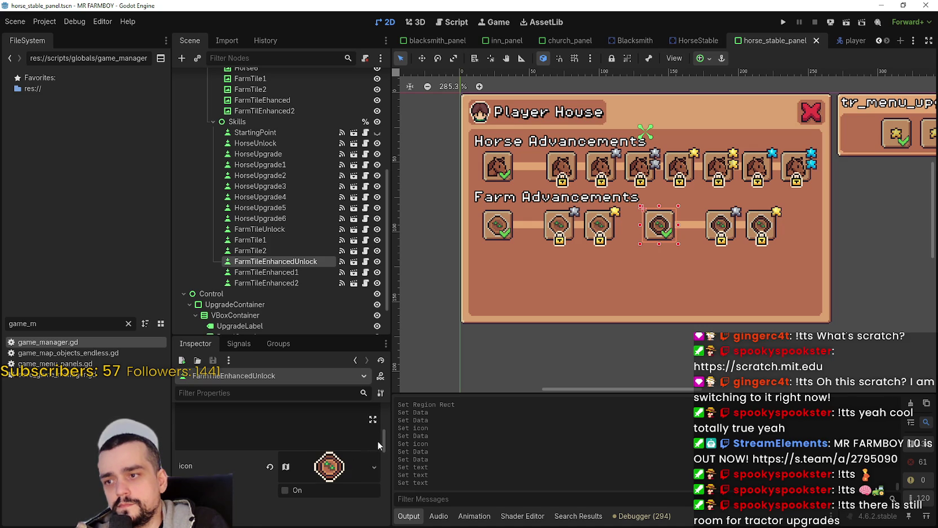
pyautogui.moveTo(384, 441); pyautogui.dragTo(389, 407)
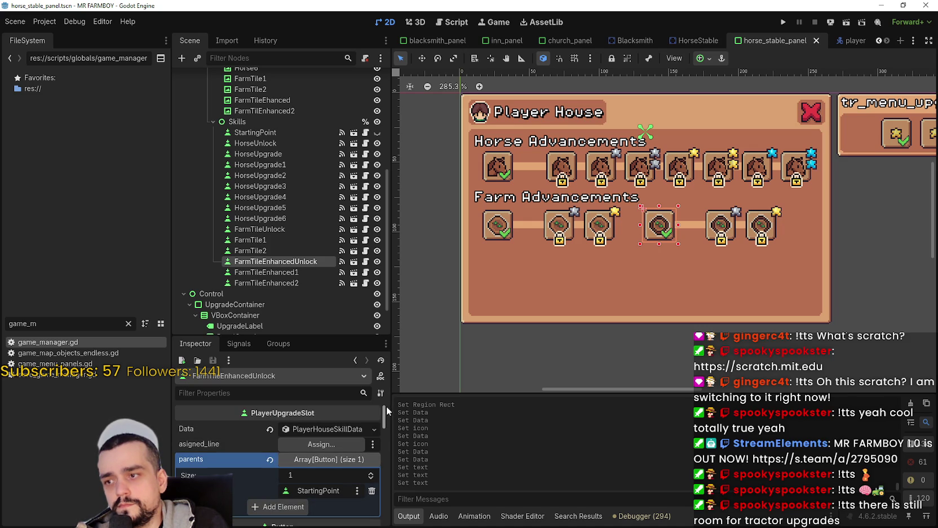
pyautogui.click(319, 490)
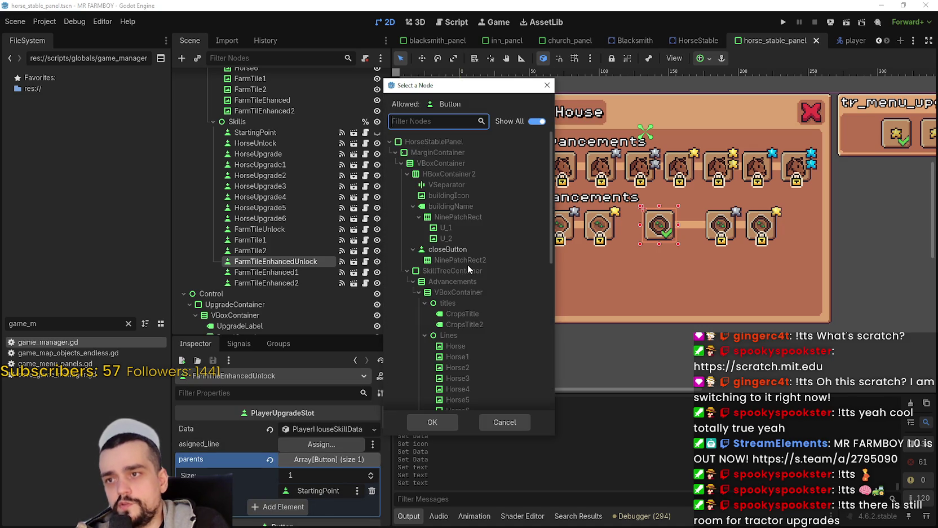
pyautogui.scroll(-5, 505, 269)
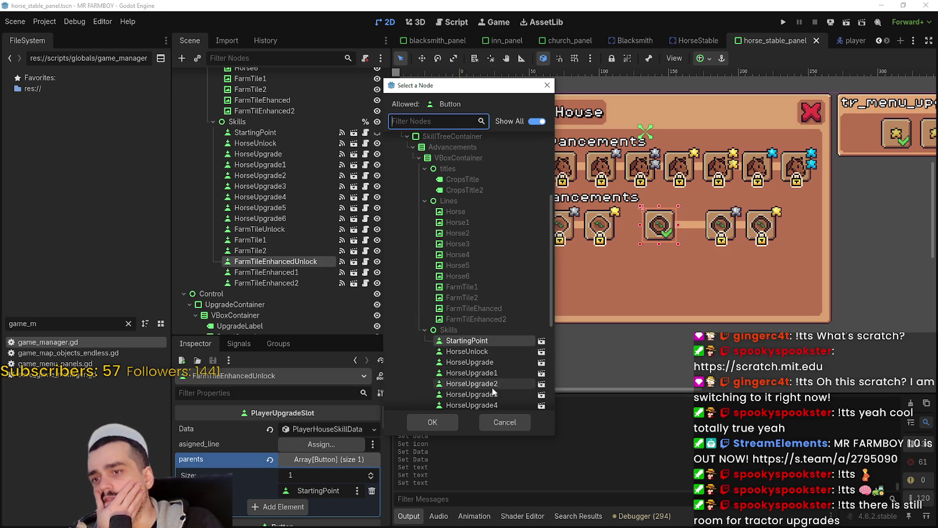
pyautogui.click(517, 427)
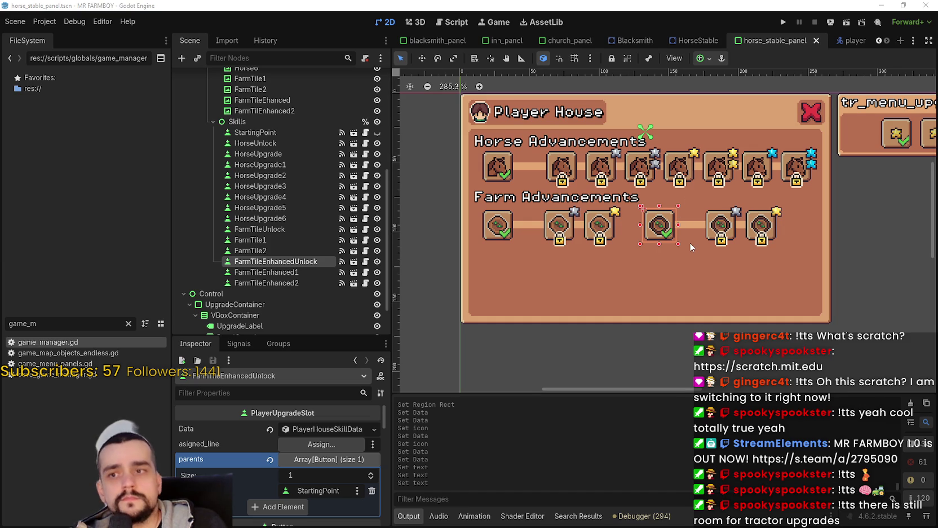
pyautogui.scroll(-2, 687, 248)
pyautogui.scroll(3, 666, 251)
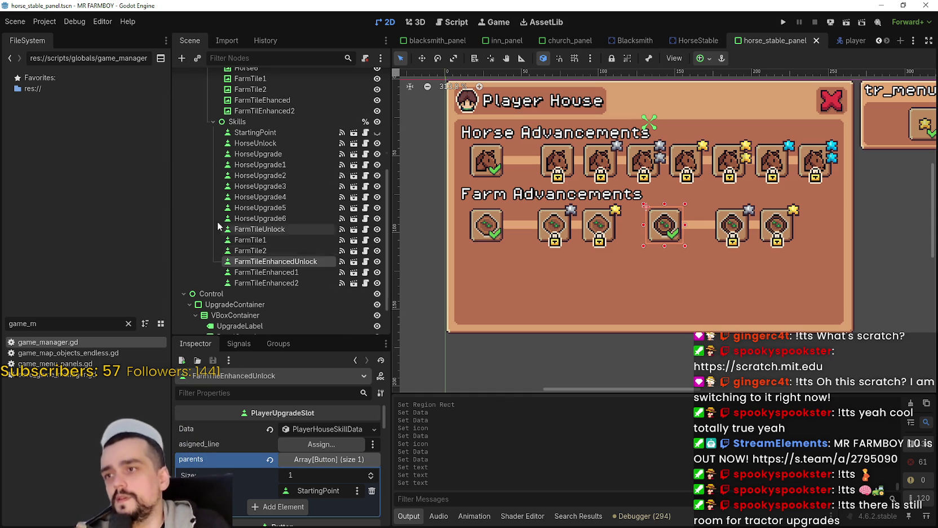
pyautogui.scroll(5, 249, 157)
pyautogui.click(255, 207)
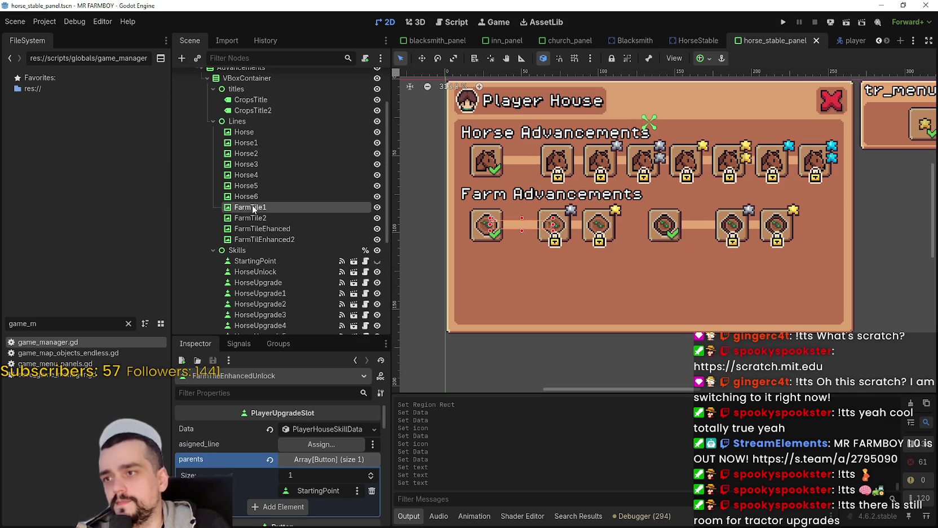
# Append 'ing' to the Farm Advancements heading, save, and switch to Aseprite.
pyautogui.click(254, 110)
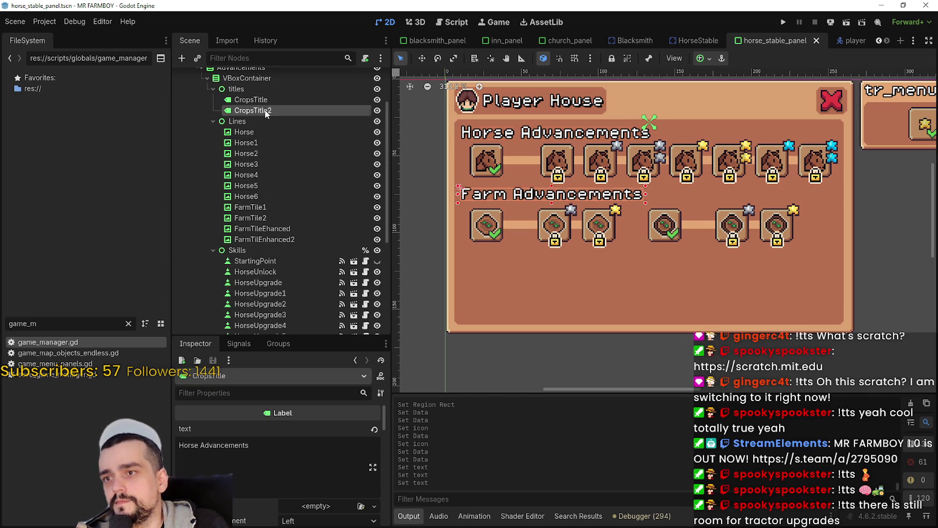
pyautogui.write('ing')
pyautogui.hotkey('ctrl', 's')
pyautogui.scroll(2, 546, 247)
pyautogui.scroll(-1, 546, 247)
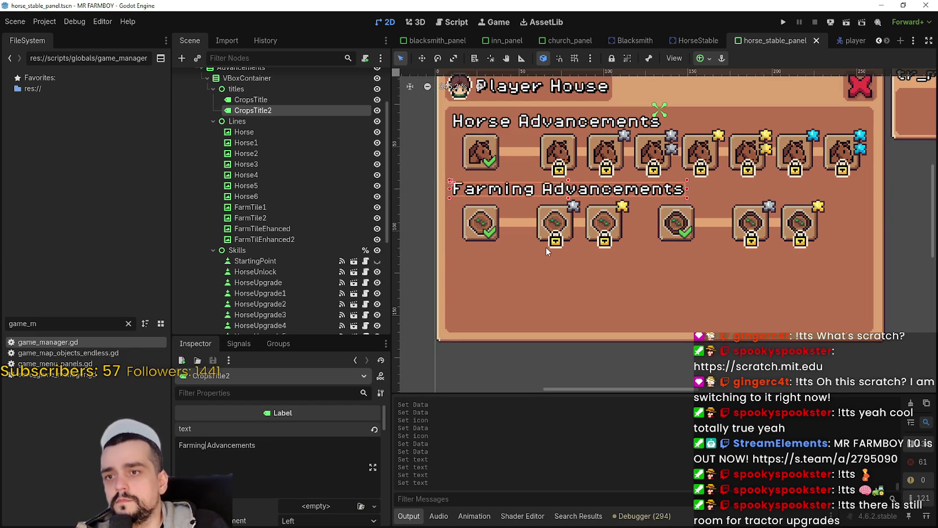
pyautogui.scroll(1, 635, 319)
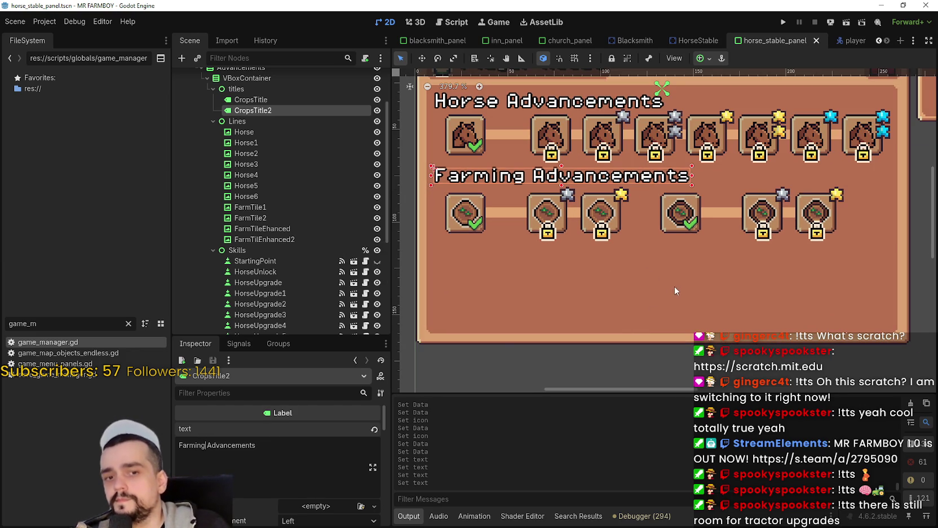
pyautogui.scroll(-1, 587, 298)
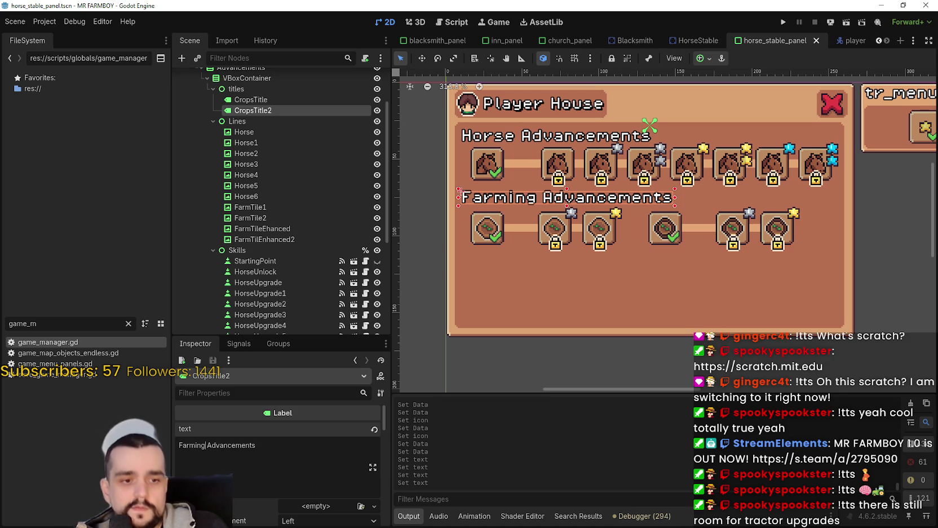
pyautogui.hotkey('alt', 'Tab')
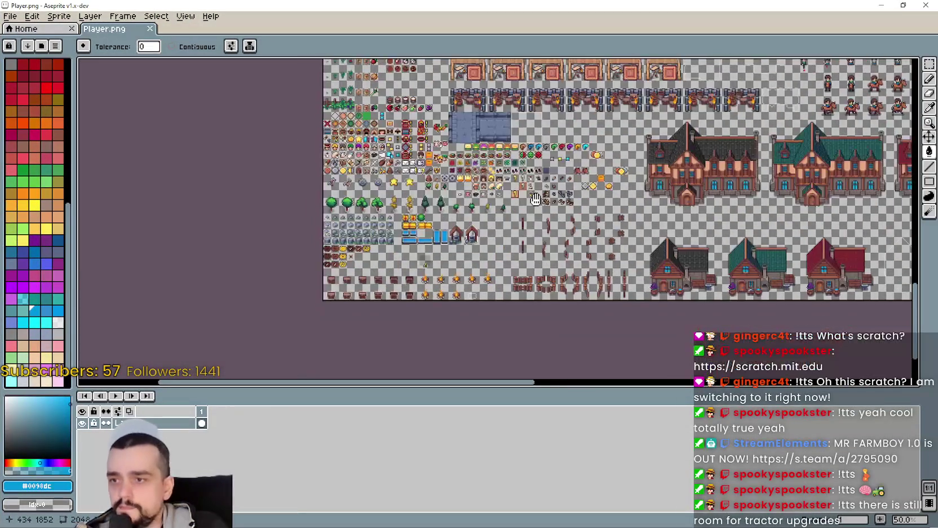
# Pan to the small tool icons and marquee-select the axe icon tile.
pyautogui.scroll(5, 428, 229)
pyautogui.scroll(-5, 374, 226)
pyautogui.scroll(2, 350, 189)
pyautogui.moveTo(411, 202); pyautogui.dragTo(365, 321)
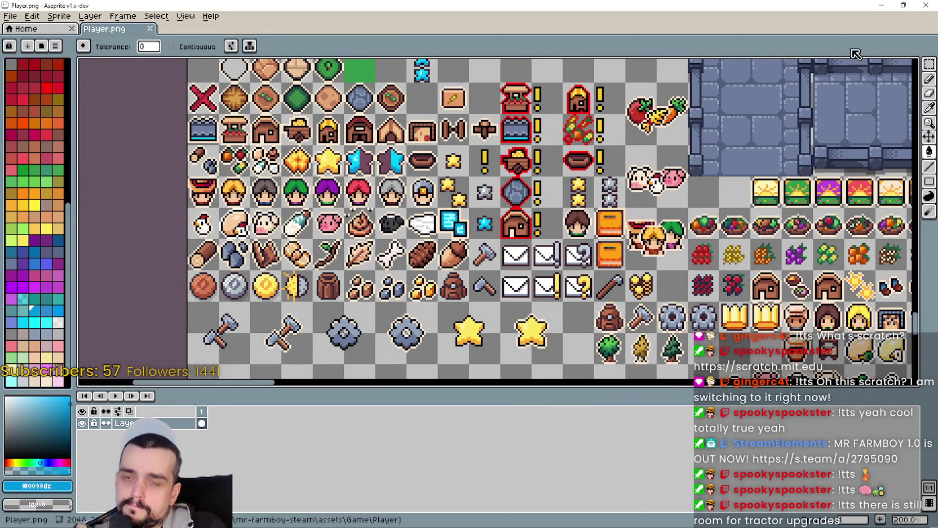
pyautogui.press('m')
pyautogui.moveTo(370, 316); pyautogui.dragTo(348, 299)
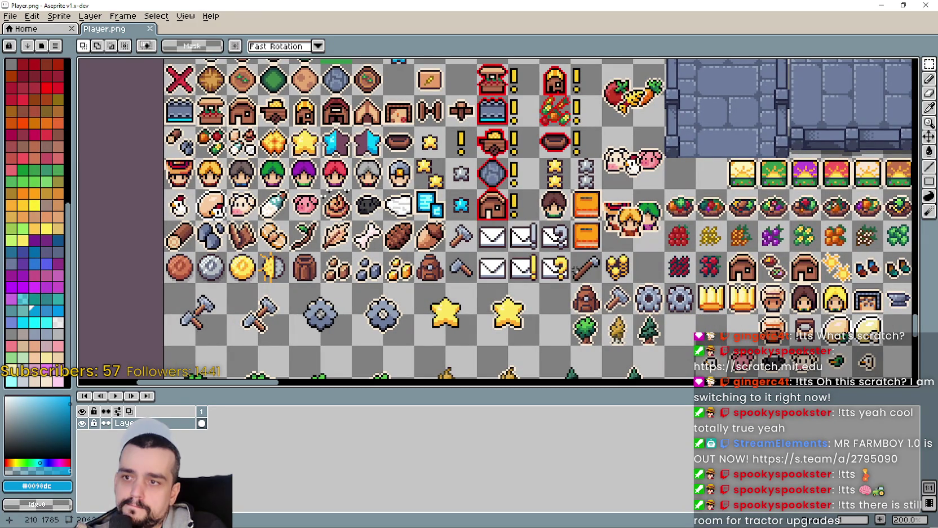
pyautogui.moveTo(446, 252); pyautogui.dragTo(469, 283)
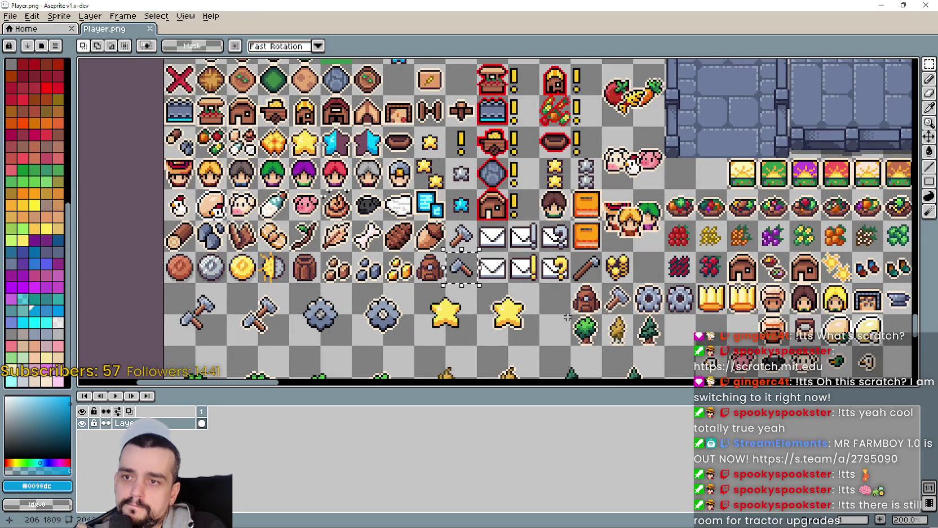
# Pan across the Player.png sheet and give the canvas more vertical room.
pyautogui.scroll(1, 443, 290)
pyautogui.scroll(-2, 443, 290)
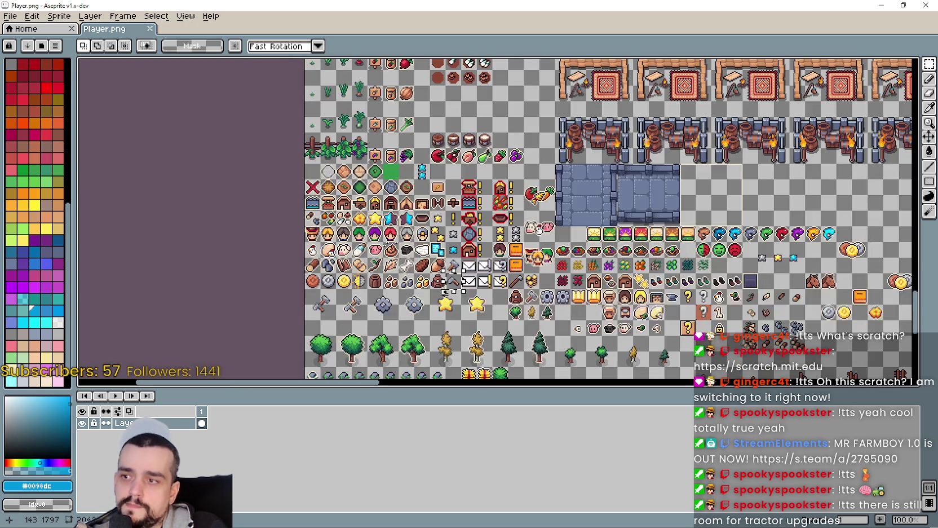
pyautogui.scroll(1, 443, 289)
pyautogui.moveTo(547, 240); pyautogui.dragTo(463, 162)
pyautogui.scroll(-1, 445, 237)
pyautogui.scroll(1, 445, 237)
pyautogui.scroll(1, 439, 248)
pyautogui.scroll(-1, 426, 230)
pyautogui.scroll(-1, 426, 230)
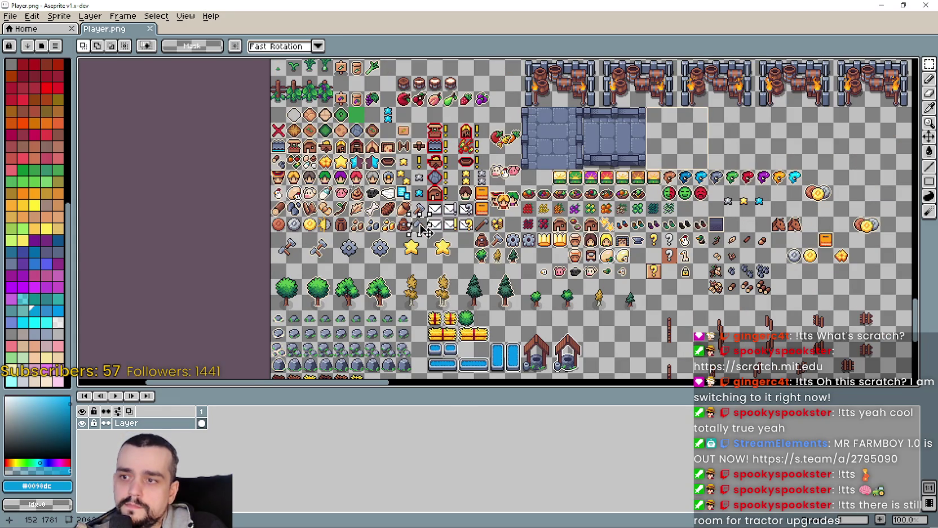
pyautogui.moveTo(462, 389); pyautogui.dragTo(461, 446)
# Zoom out to view the whole sheet, then back in on the character sprite rows.
pyautogui.scroll(2, 422, 233)
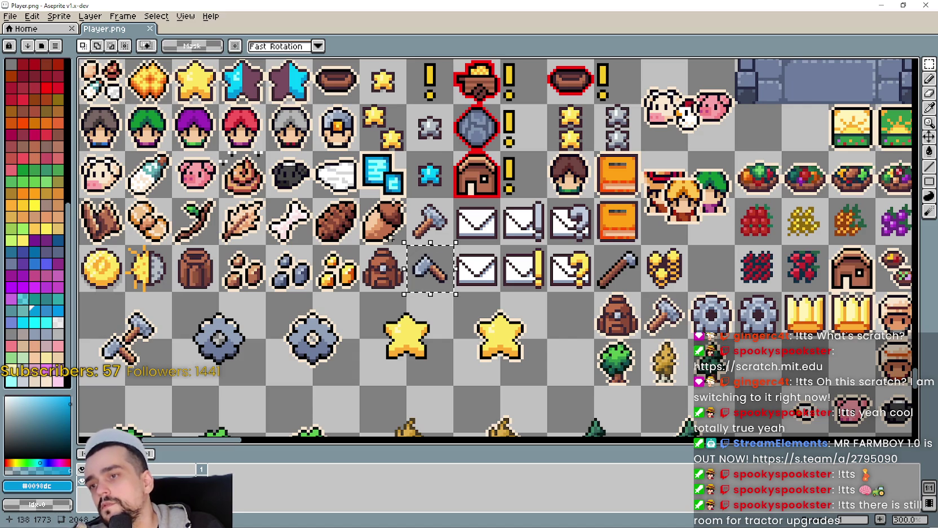
pyautogui.scroll(-2, 390, 236)
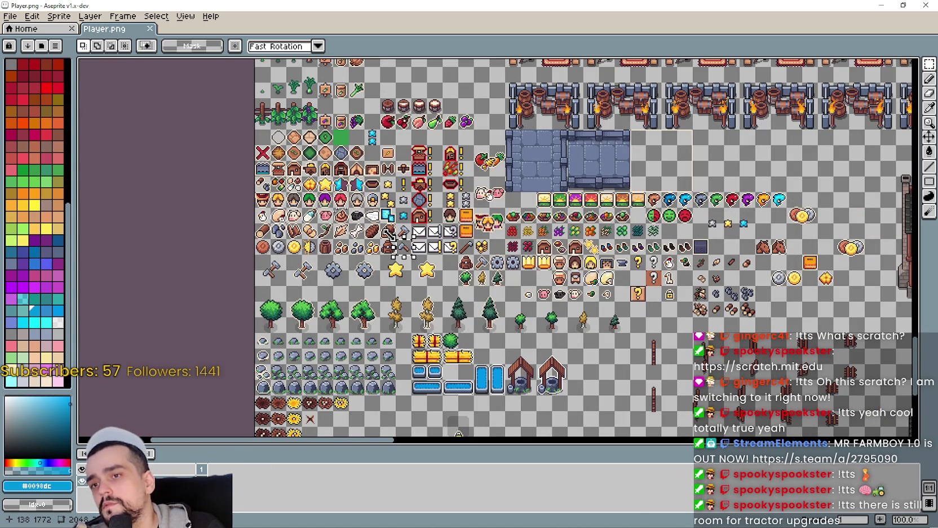
pyautogui.scroll(3, 389, 232)
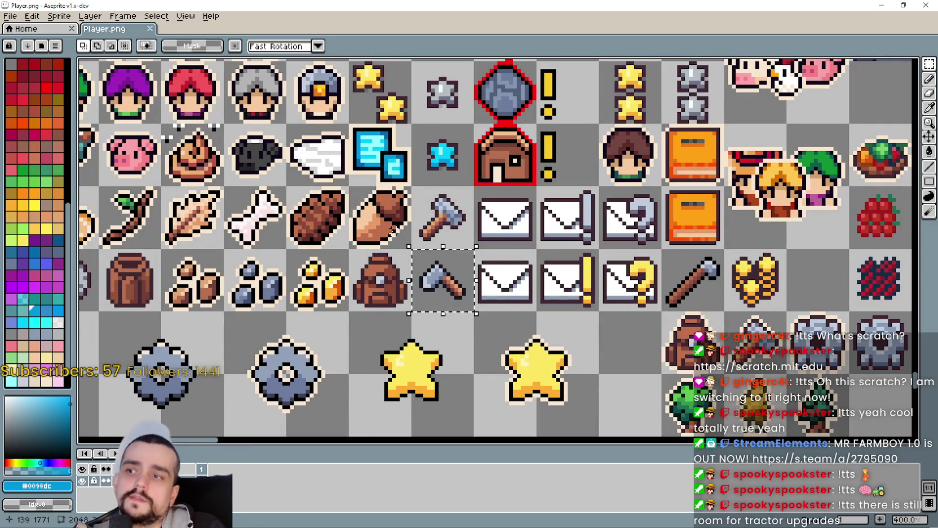
pyautogui.scroll(-1, 391, 234)
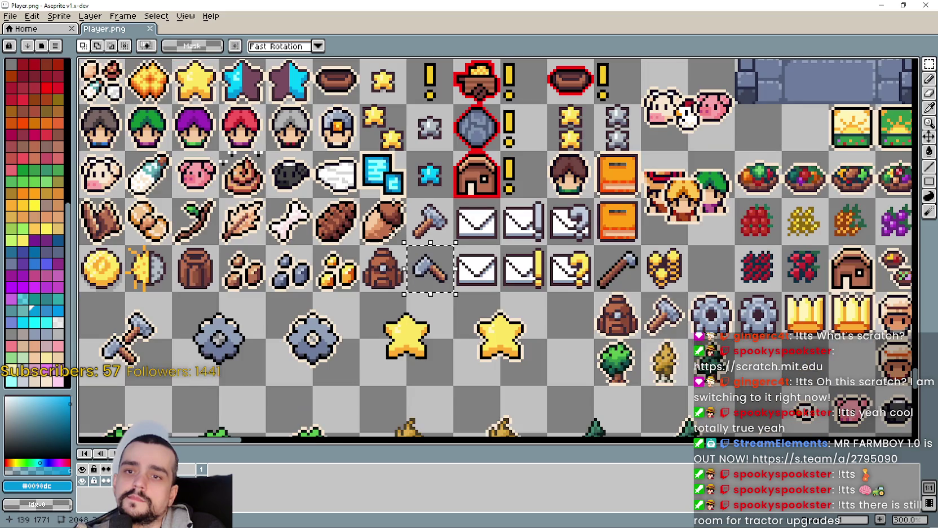
pyautogui.scroll(-1, 429, 264)
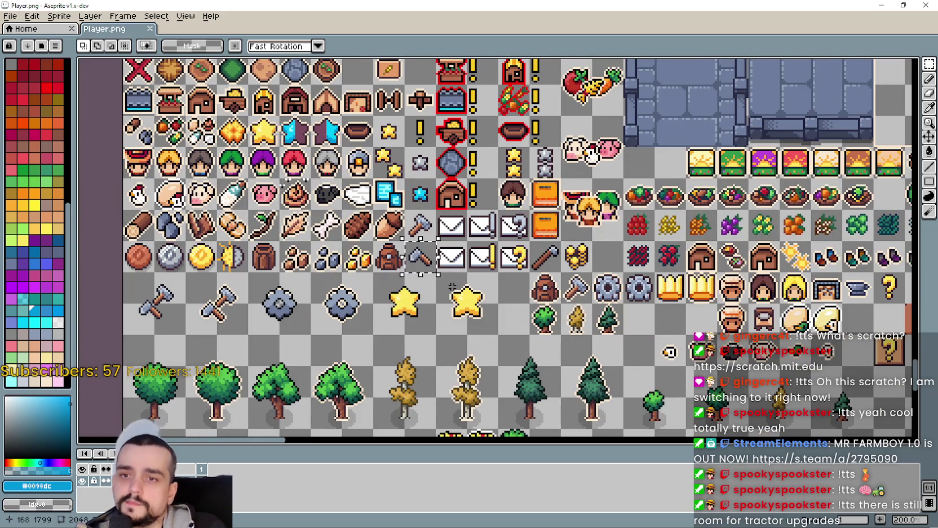
pyautogui.scroll(-2, 453, 287)
pyautogui.scroll(-1, 456, 279)
pyautogui.scroll(3, 468, 265)
pyautogui.scroll(-4, 476, 254)
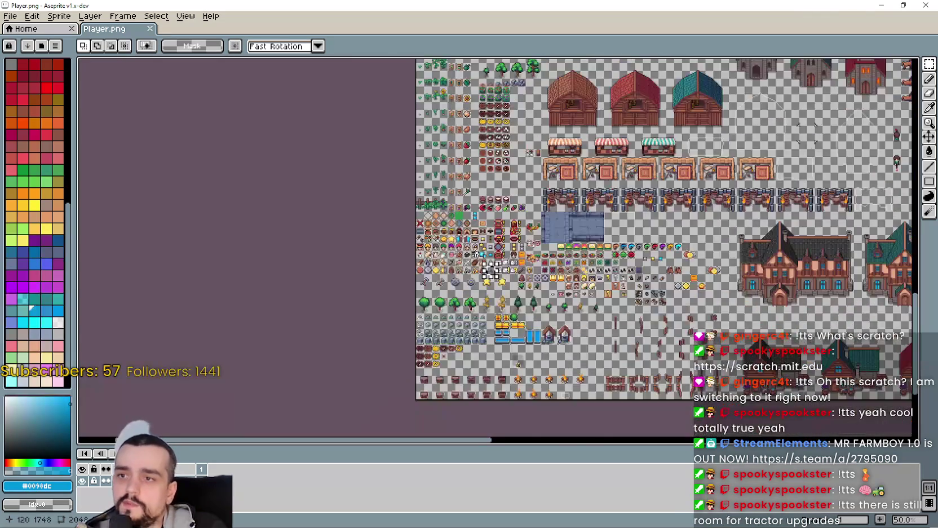
pyautogui.scroll(3, 491, 270)
pyautogui.scroll(-2, 338, 225)
pyautogui.scroll(1, 236, 158)
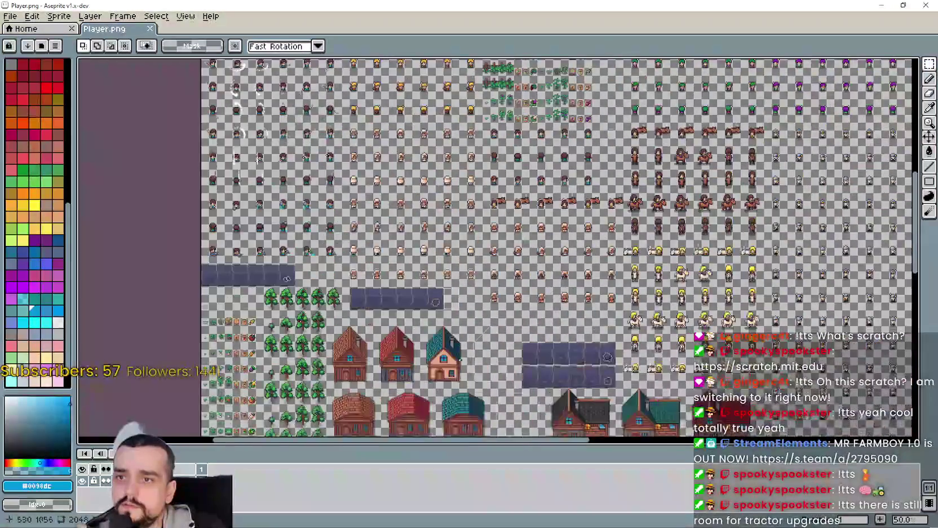
pyautogui.scroll(1, 479, 254)
pyautogui.scroll(-1, 496, 237)
pyautogui.scroll(2, 506, 224)
# Zoom and pan through the player's animation frames to the watering frames.
pyautogui.scroll(1, 506, 224)
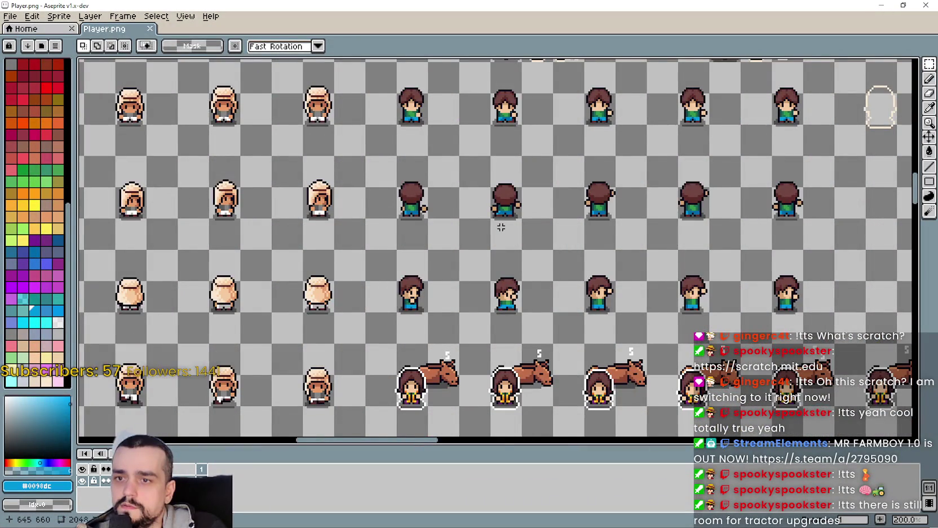
pyautogui.scroll(-1, 500, 227)
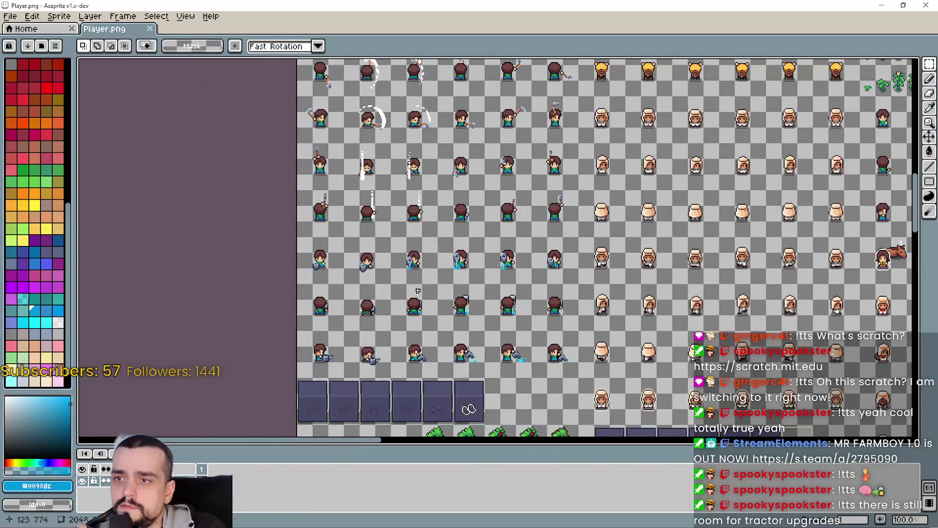
pyautogui.scroll(1, 416, 316)
pyautogui.moveTo(477, 321); pyautogui.dragTo(524, 209)
pyautogui.scroll(1, 483, 320)
pyautogui.moveTo(317, 315); pyautogui.dragTo(497, 294)
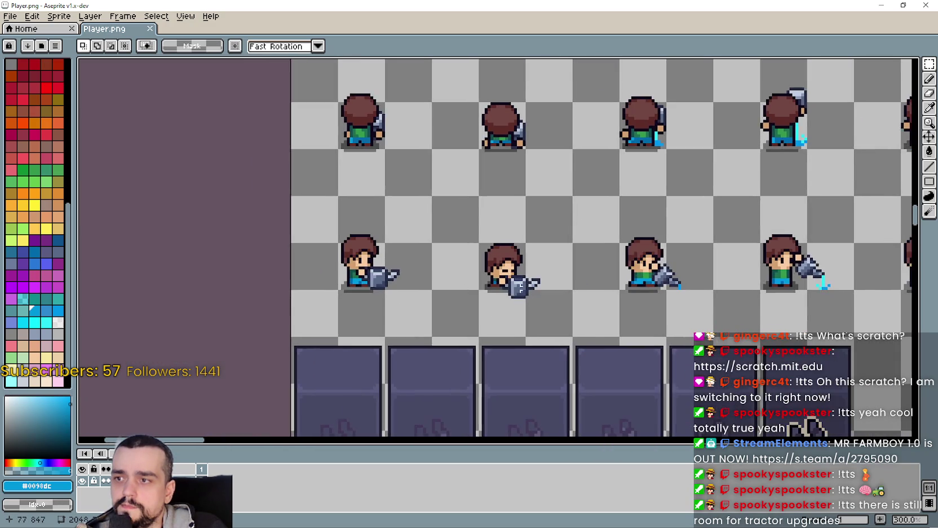
pyautogui.scroll(1, 592, 288)
pyautogui.scroll(1, 684, 278)
pyautogui.hscroll(3, 710, 301)
pyautogui.moveTo(710, 300)
pyautogui.mouseDown()
pyautogui.moveTo(421, 291)
pyautogui.moveTo(287, 245)
pyautogui.moveTo(628, 266)
pyautogui.moveTo(840, 239)
pyautogui.moveTo(791, 241)
pyautogui.mouseUp()
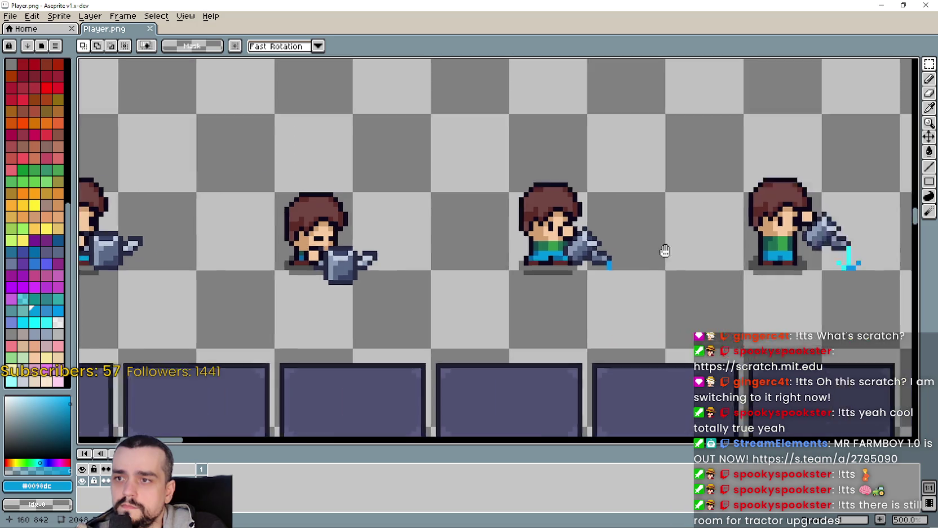
pyautogui.scroll(1, 527, 262)
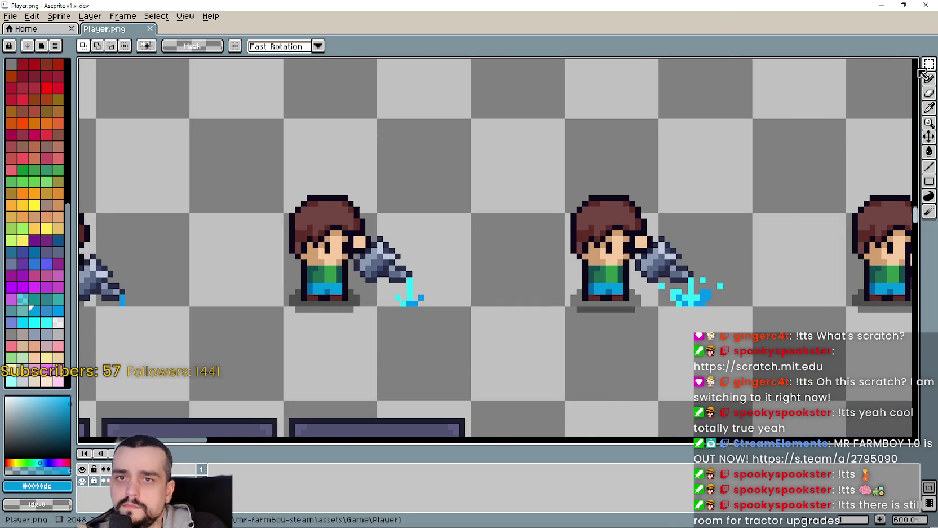
pyautogui.scroll(3, 370, 267)
pyautogui.scroll(-2, 329, 294)
# Marquee-select the watering can in one frame, then return to the icon tiles beside the stars.
pyautogui.moveTo(383, 223)
pyautogui.mouseDown()
pyautogui.moveTo(457, 293)
pyautogui.moveTo(446, 317)
pyautogui.mouseUp()
pyautogui.scroll(-2, 372, 307)
pyautogui.scroll(-4, 371, 307)
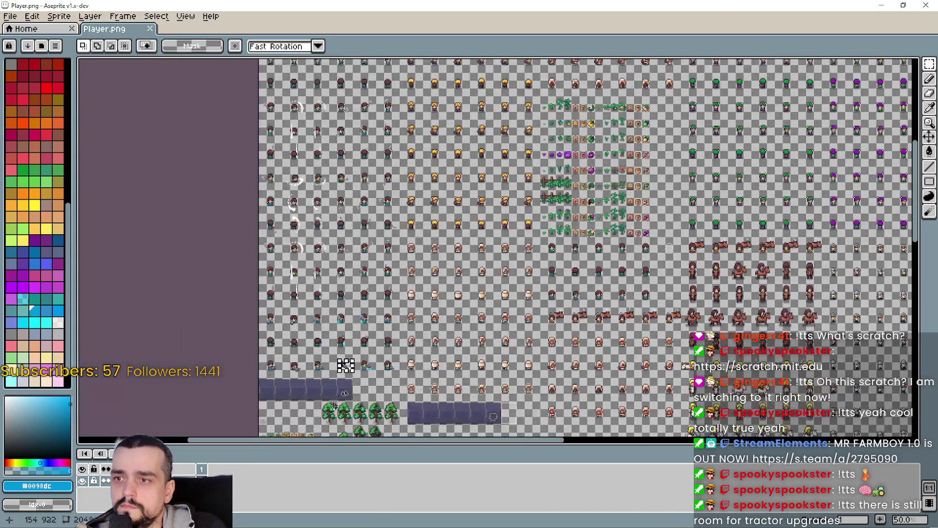
pyautogui.scroll(1, 412, 227)
pyautogui.scroll(2, 412, 227)
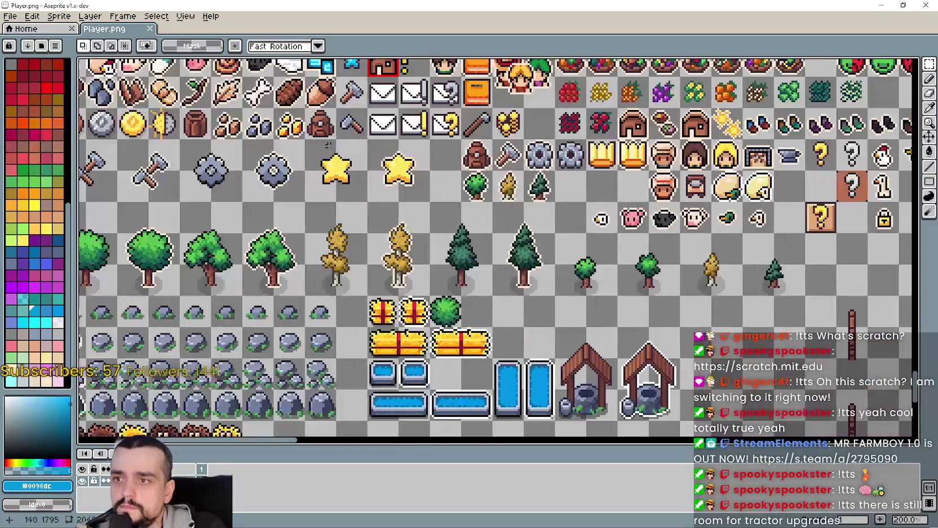
pyautogui.scroll(1, 554, 215)
pyautogui.scroll(-1, 554, 214)
pyautogui.moveTo(554, 215)
pyautogui.mouseDown()
pyautogui.moveTo(311, 124)
pyautogui.moveTo(402, 293)
pyautogui.moveTo(486, 333)
pyautogui.moveTo(496, 210)
pyautogui.moveTo(571, 237)
pyautogui.mouseUp()
pyautogui.scroll(4, 492, 235)
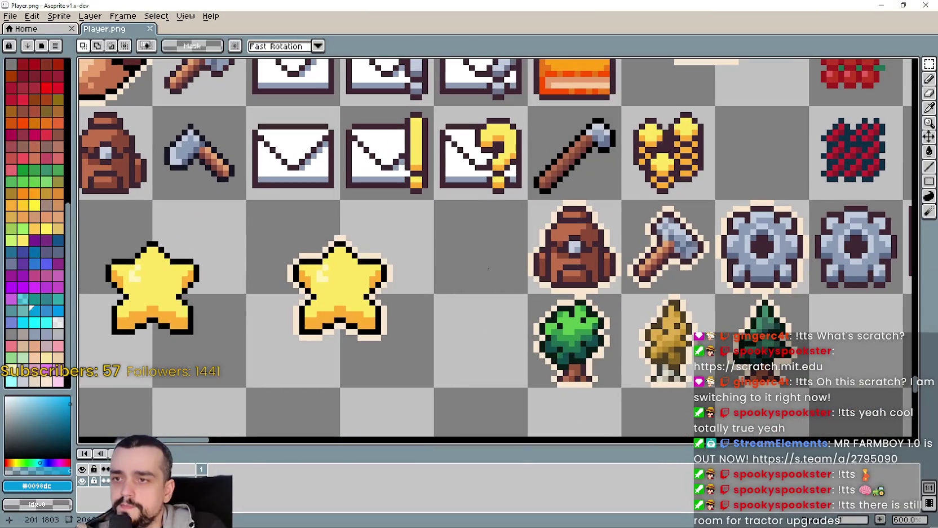
# Paste the copied watering can into the empty tile right of the second star.
pyautogui.hotkey('ctrl', 'v')
pyautogui.moveTo(348, 258); pyautogui.dragTo(488, 257)
pyautogui.scroll(3, 488, 257)
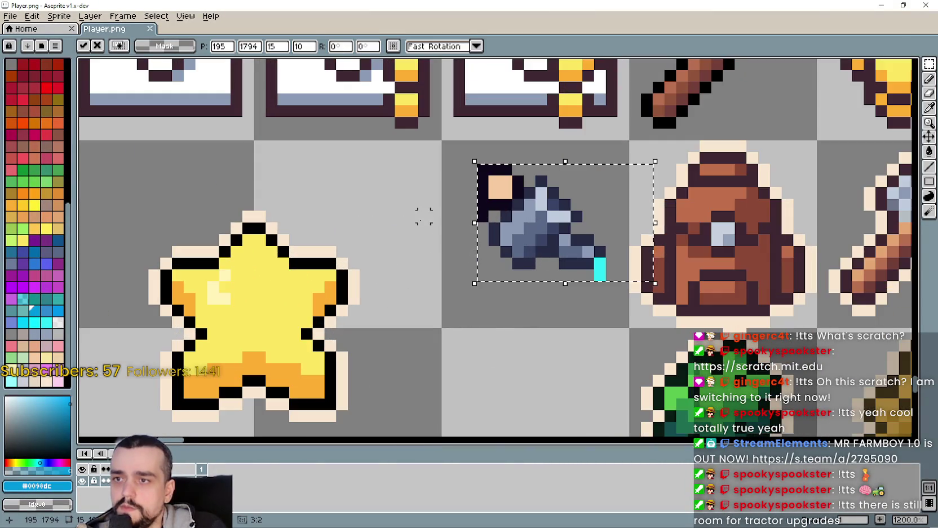
pyautogui.press('Return')
pyautogui.scroll(4, 488, 258)
pyautogui.press('Escape')
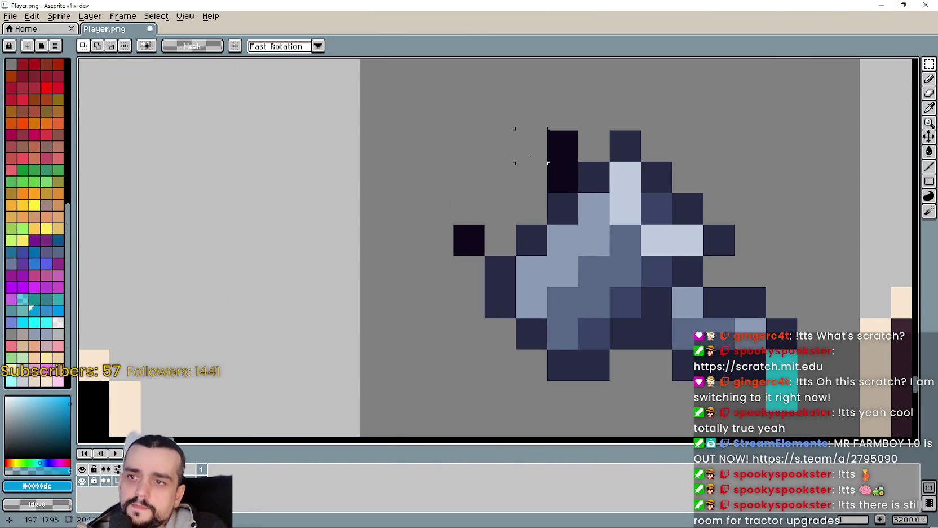
# Delete the stray pixels and the cyan water drop around the pasted can.
pyautogui.moveTo(578, 130); pyautogui.dragTo(516, 161)
pyautogui.press('Delete')
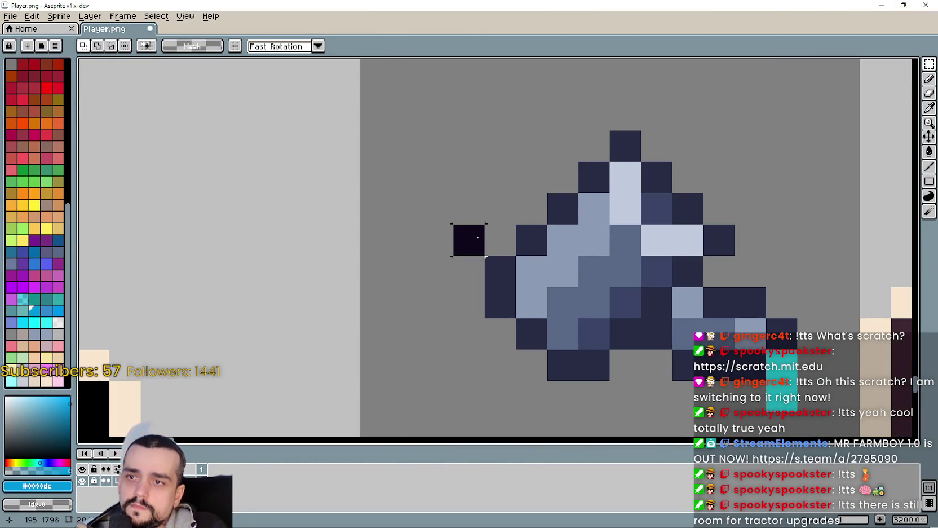
pyautogui.moveTo(485, 256); pyautogui.dragTo(438, 209)
pyautogui.press('Delete')
pyautogui.scroll(-5, 552, 278)
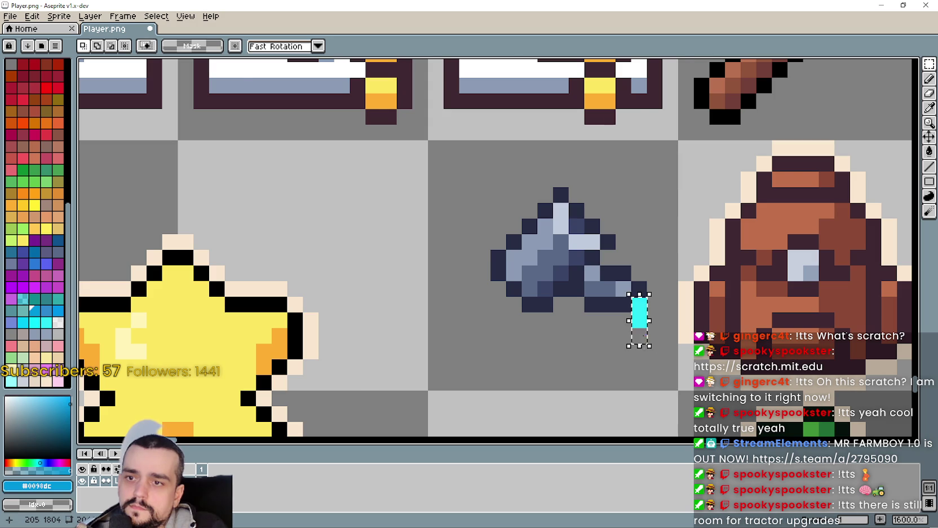
pyautogui.scroll(-3, 637, 320)
pyautogui.scroll(1, 818, 197)
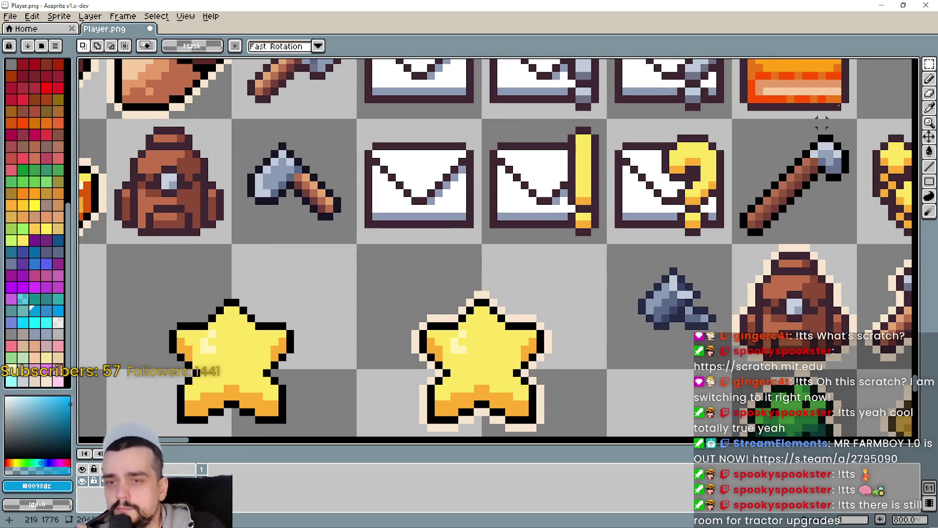
pyautogui.scroll(-1, 564, 293)
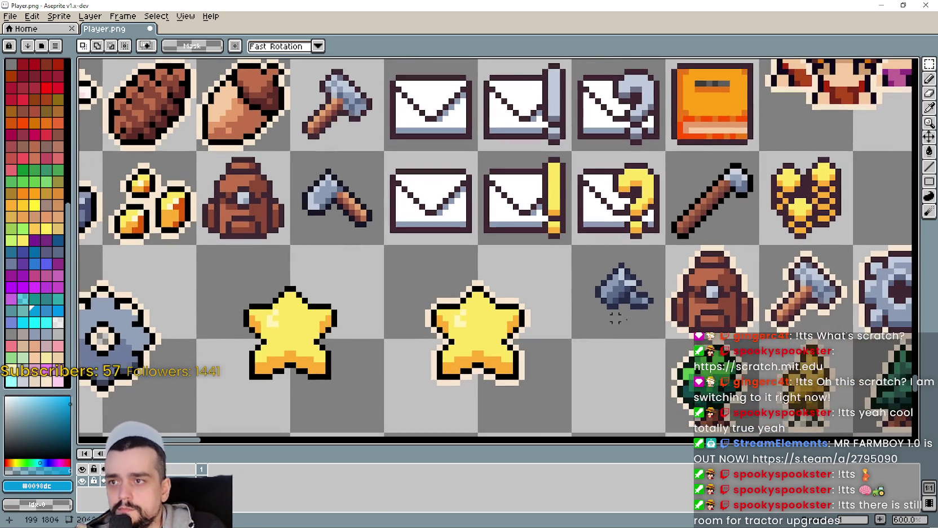
pyautogui.scroll(1, 608, 288)
pyautogui.moveTo(612, 304); pyautogui.dragTo(618, 320)
pyautogui.click(479, 255)
# Sample the axe's dark outline colour #181425 with the eyedropper.
pyautogui.click(929, 107)
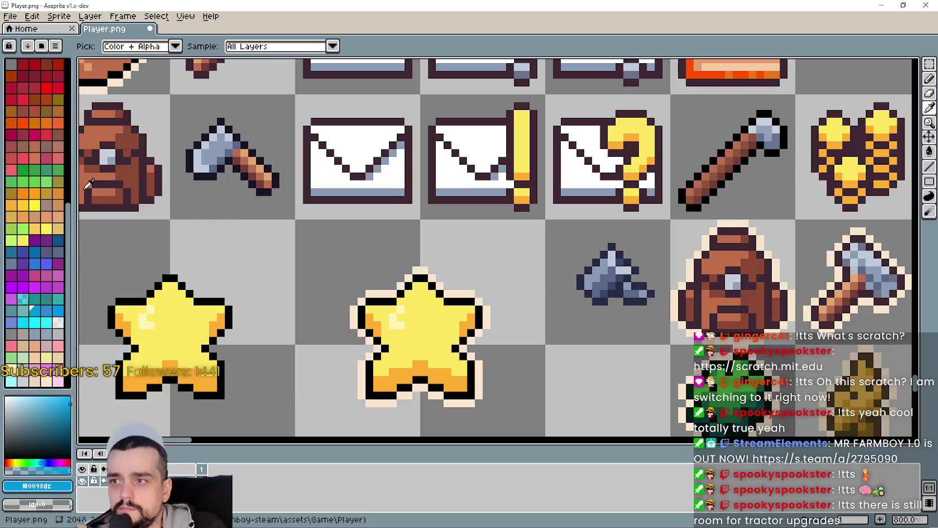
pyautogui.scroll(3, 124, 181)
pyautogui.click(521, 198)
pyautogui.scroll(-3, 530, 216)
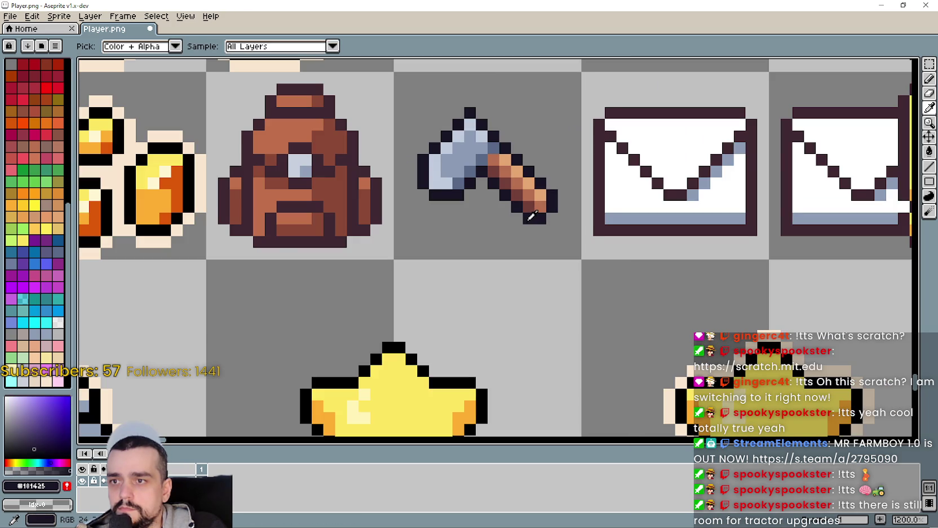
pyautogui.scroll(-2, 531, 215)
pyautogui.scroll(-2, 585, 258)
pyautogui.scroll(2, 576, 236)
pyautogui.scroll(4, 575, 237)
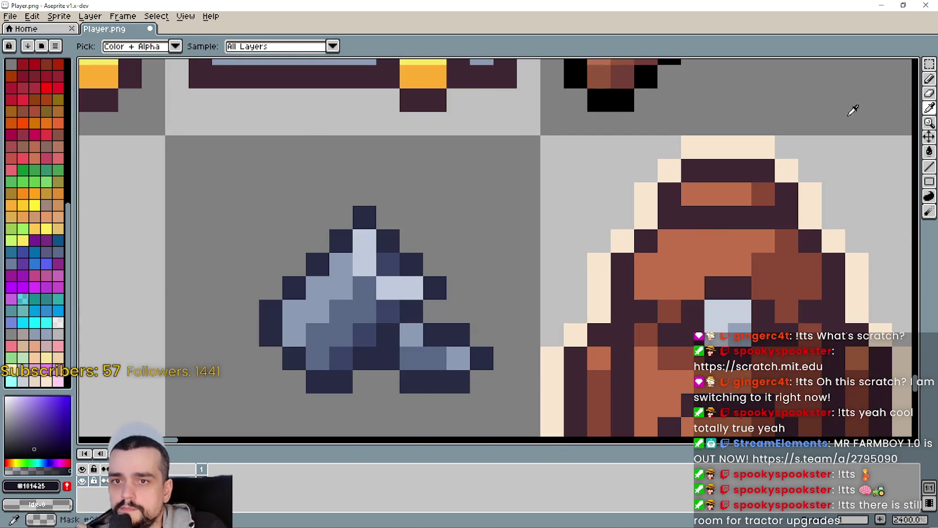
# Pencil dark outline pixels onto the can's spout and lower-right edge.
pyautogui.click(929, 79)
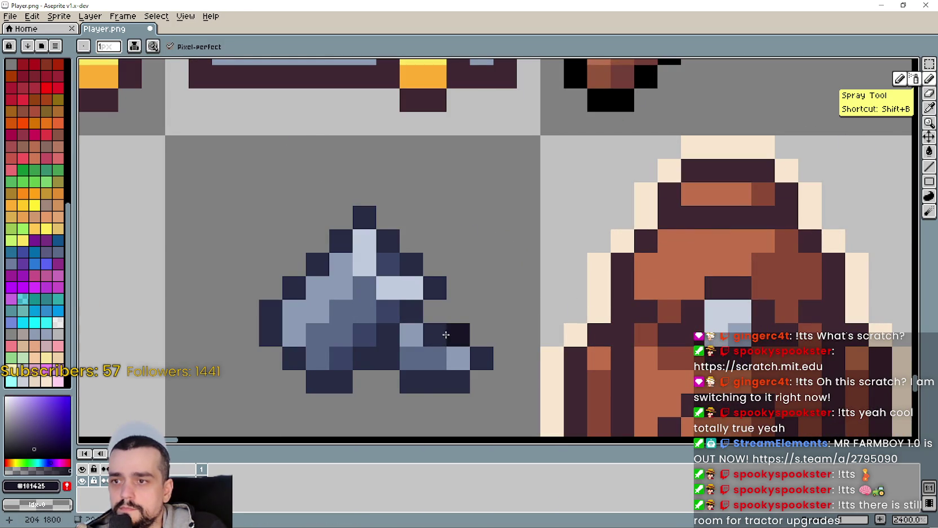
pyautogui.moveTo(457, 338)
pyautogui.mouseDown()
pyautogui.moveTo(435, 333)
pyautogui.moveTo(436, 314)
pyautogui.mouseUp()
pyautogui.scroll(-4, 437, 316)
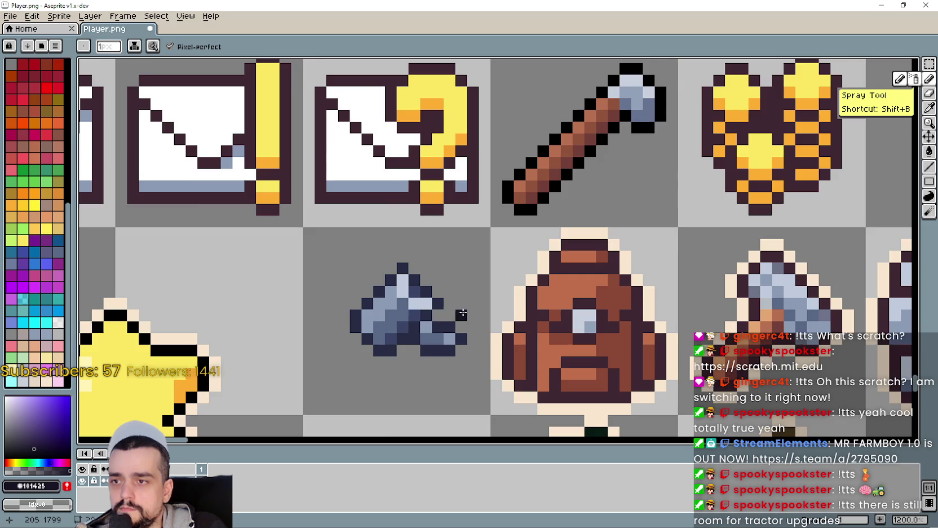
pyautogui.moveTo(363, 281); pyautogui.dragTo(471, 290)
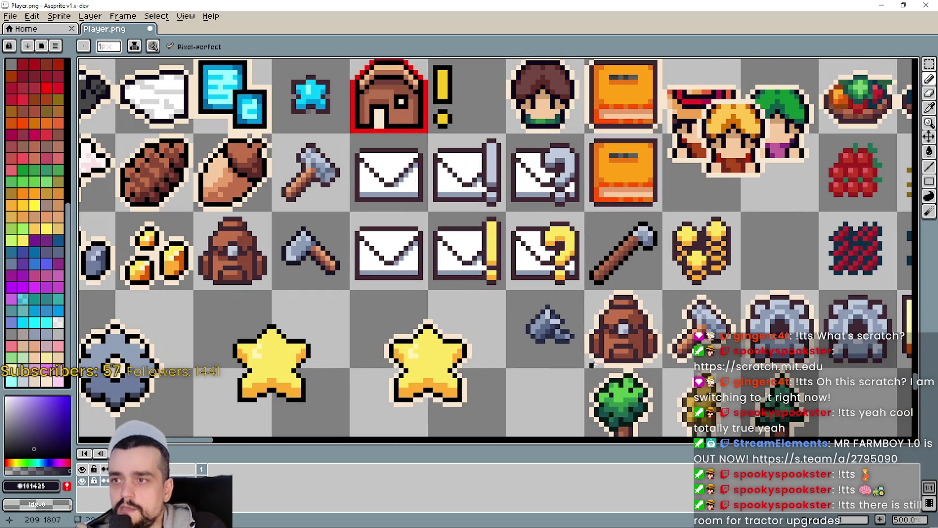
pyautogui.scroll(4, 555, 323)
pyautogui.scroll(3, 508, 307)
pyautogui.moveTo(490, 300)
pyautogui.mouseDown()
pyautogui.moveTo(442, 296)
pyautogui.moveTo(428, 277)
pyautogui.mouseUp()
pyautogui.moveTo(422, 272)
pyautogui.mouseDown()
pyautogui.moveTo(380, 301)
pyautogui.moveTo(363, 299)
pyautogui.moveTo(326, 260)
pyautogui.moveTo(316, 225)
pyautogui.moveTo(402, 140)
pyautogui.moveTo(473, 187)
pyautogui.moveTo(456, 231)
pyautogui.moveTo(481, 259)
pyautogui.moveTo(522, 271)
pyautogui.mouseUp()
pyautogui.scroll(-8, 523, 271)
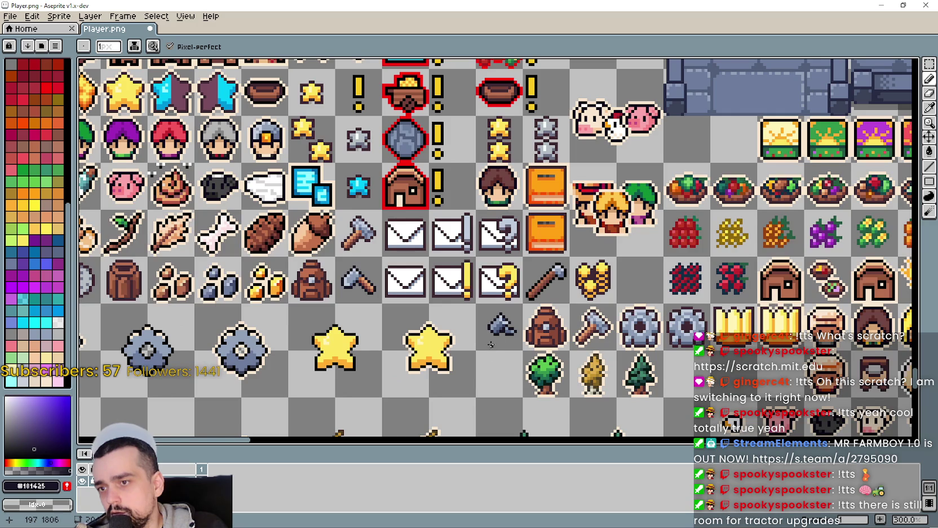
pyautogui.moveTo(490, 344)
pyautogui.mouseDown()
pyautogui.moveTo(477, 313)
pyautogui.moveTo(342, 309)
pyautogui.moveTo(98, 226)
pyautogui.moveTo(260, 241)
pyautogui.moveTo(423, 229)
pyautogui.mouseUp()
pyautogui.scroll(2, 472, 194)
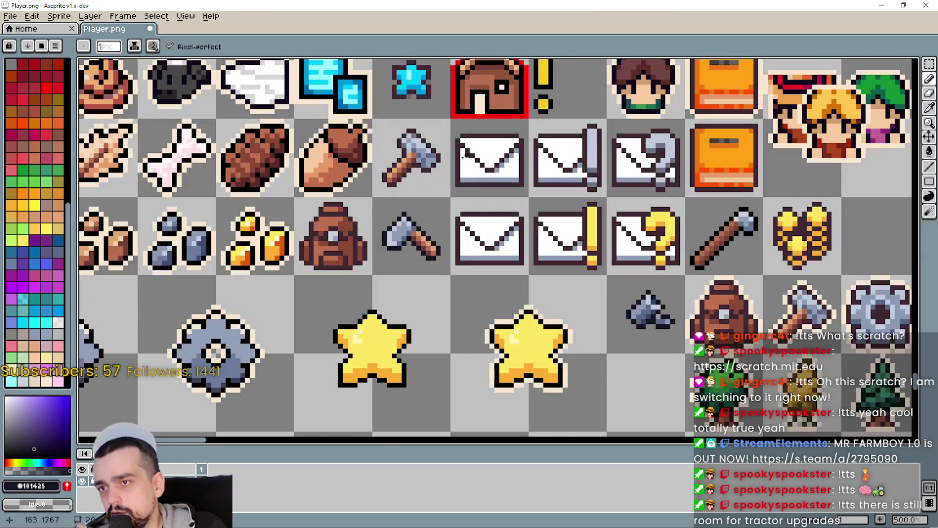
pyautogui.click(930, 64)
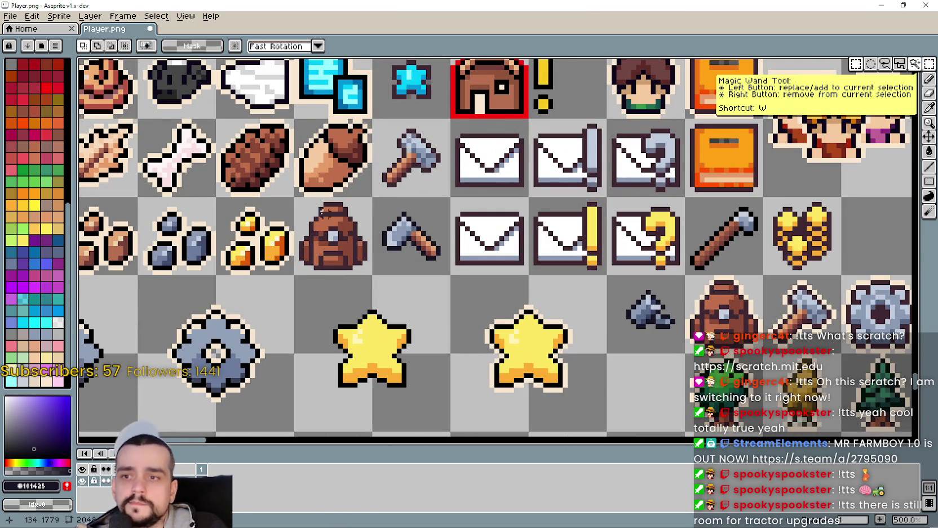
# Paste an axe copy below the can, mirror it horizontally, nudge down, flip vertically.
pyautogui.click(398, 237)
pyautogui.scroll(-2, 611, 338)
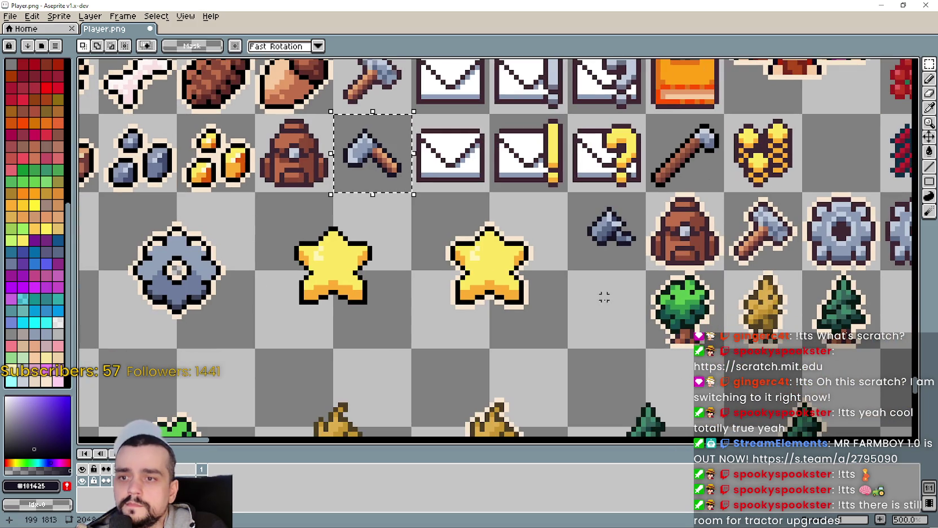
pyautogui.hotkey('ctrl', 'v')
pyautogui.moveTo(375, 192); pyautogui.dragTo(575, 320)
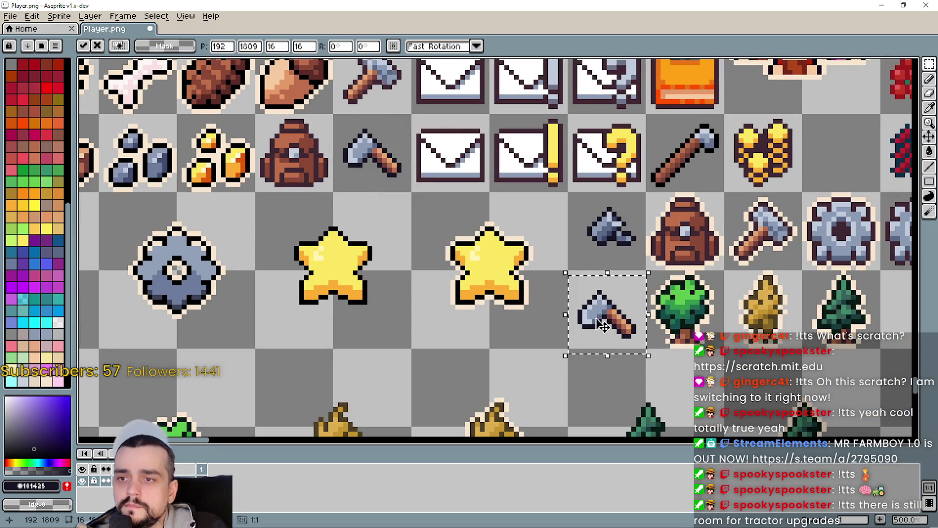
pyautogui.hotkey('shift', 'h')
pyautogui.press('Down')
pyautogui.press('Down')
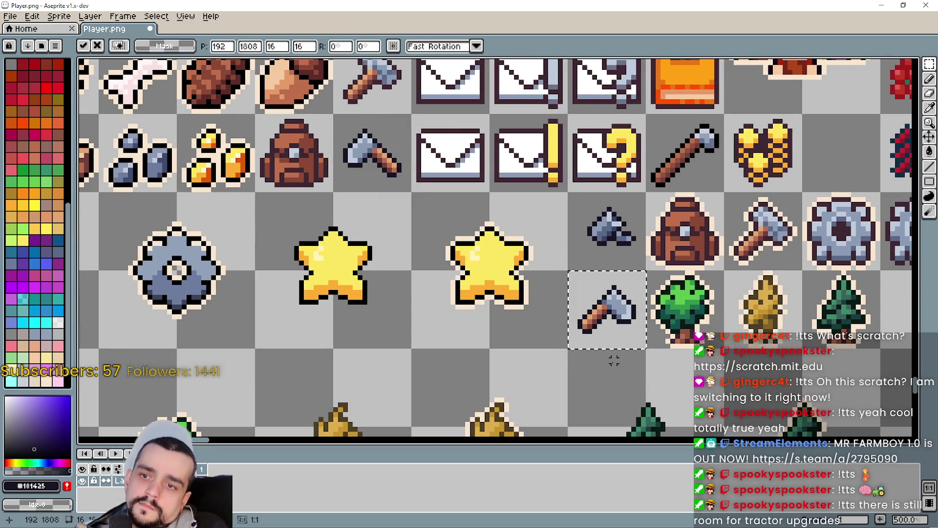
pyautogui.hotkey('shift', 'v')
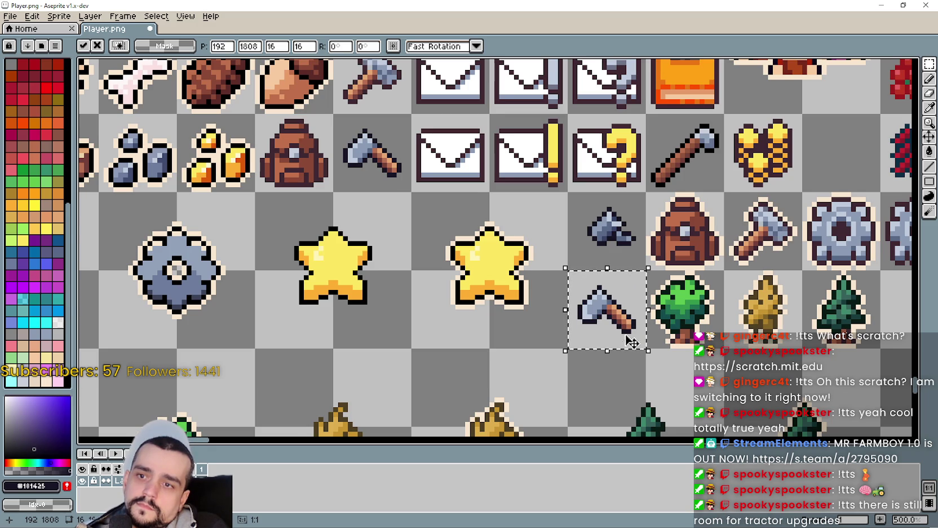
# Move the upper tile's axe head onto the lower axe handle and mirror it horizontally.
pyautogui.scroll(1, 607, 296)
pyautogui.scroll(-4, 601, 338)
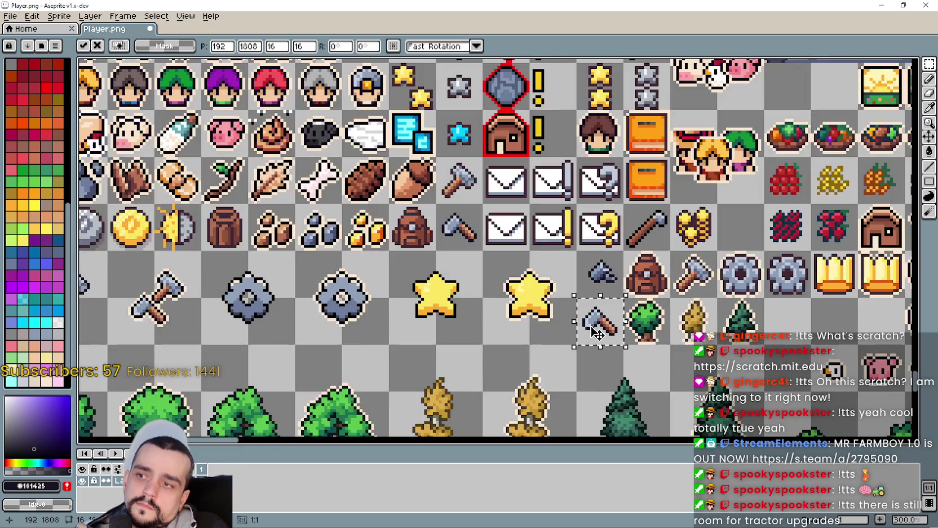
pyautogui.scroll(1, 592, 332)
pyautogui.scroll(1, 601, 340)
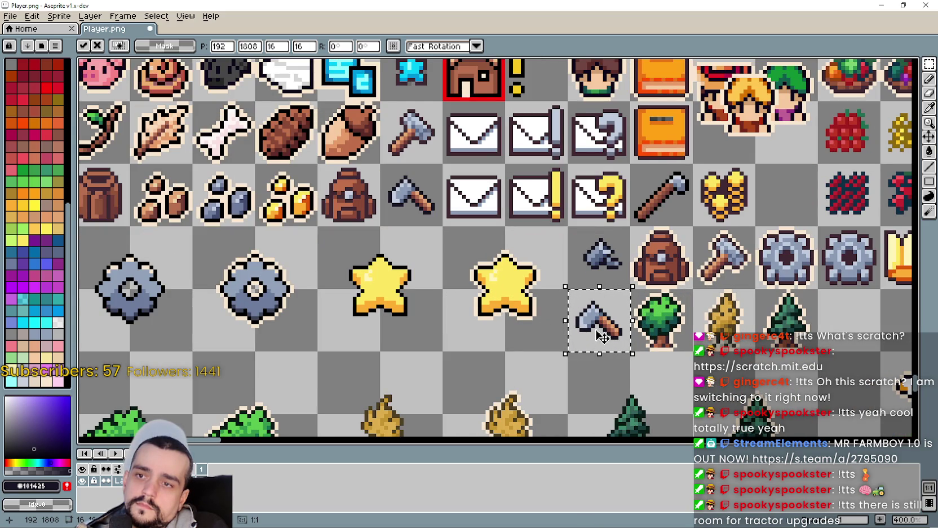
pyautogui.scroll(1, 615, 319)
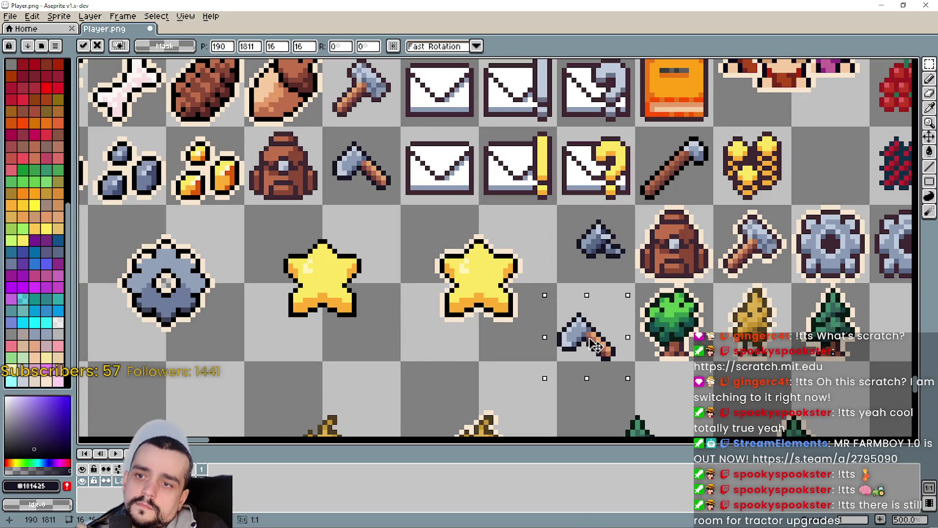
pyautogui.moveTo(589, 248); pyautogui.dragTo(615, 320)
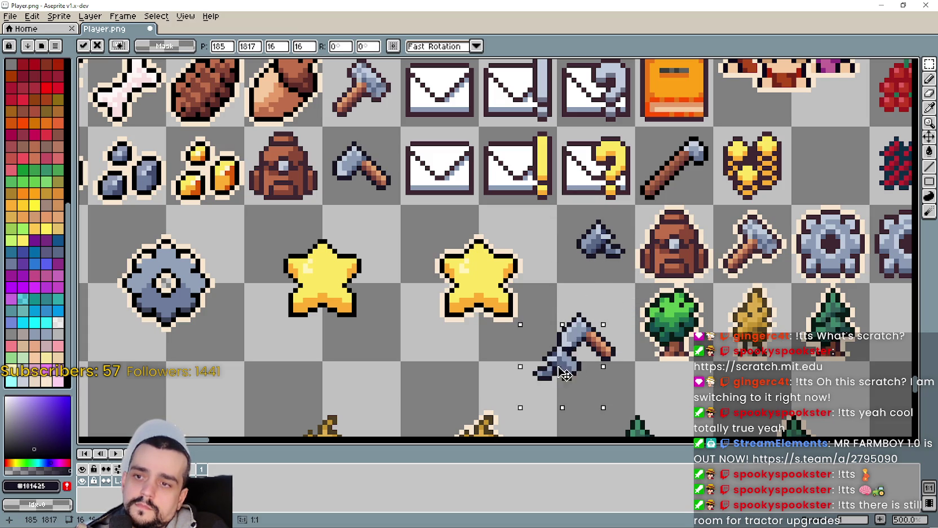
pyautogui.moveTo(586, 372)
pyautogui.mouseDown()
pyautogui.moveTo(594, 349)
pyautogui.moveTo(583, 358)
pyautogui.mouseUp()
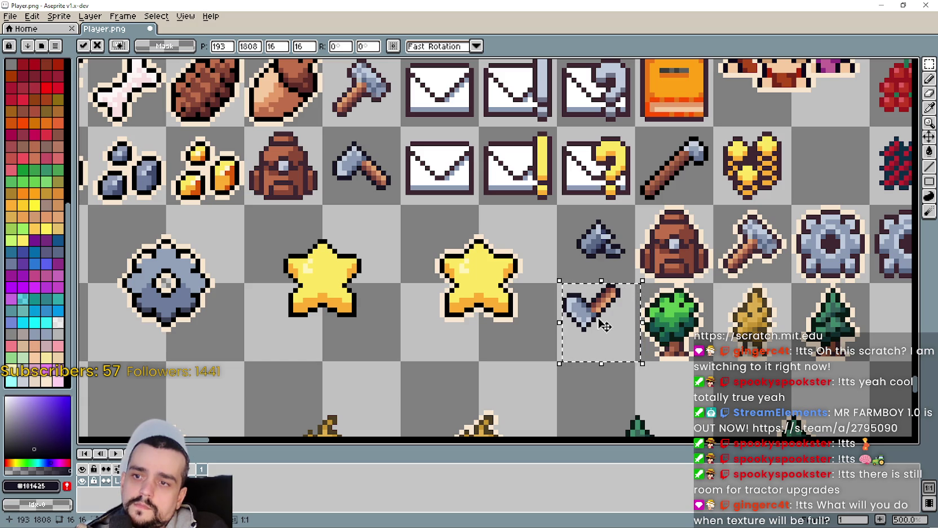
pyautogui.hotkey('shift', 'h')
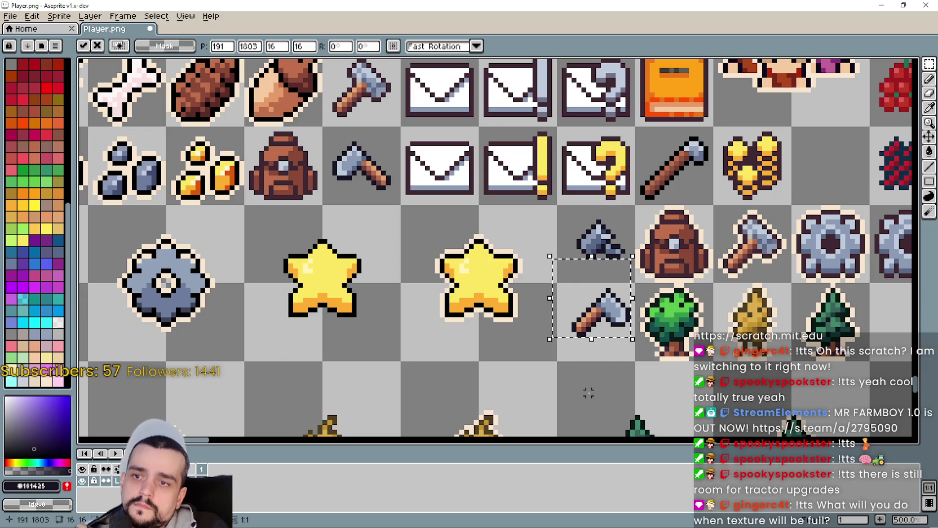
# Drag the upper axe-head piece down onto the lower axe and commit it.
pyautogui.moveTo(564, 270); pyautogui.dragTo(633, 208)
pyautogui.moveTo(618, 255); pyautogui.dragTo(620, 360)
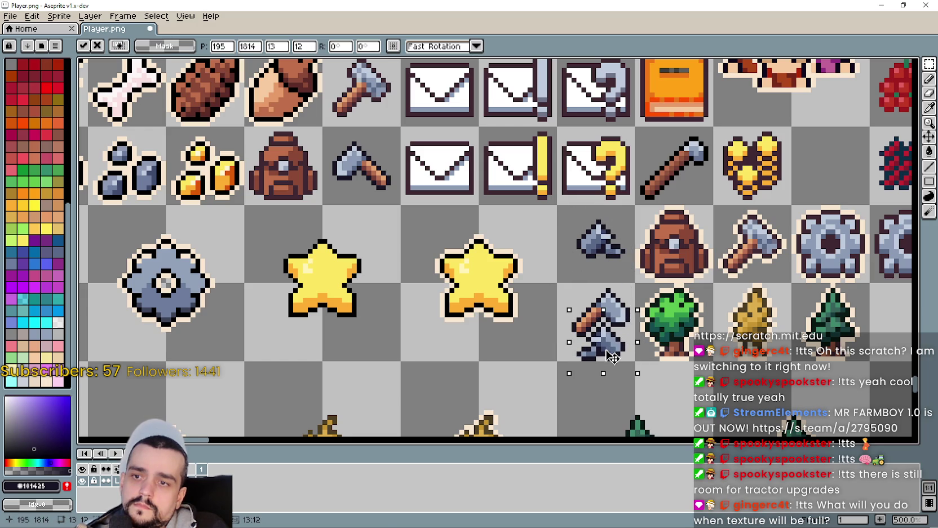
pyautogui.scroll(2, 550, 387)
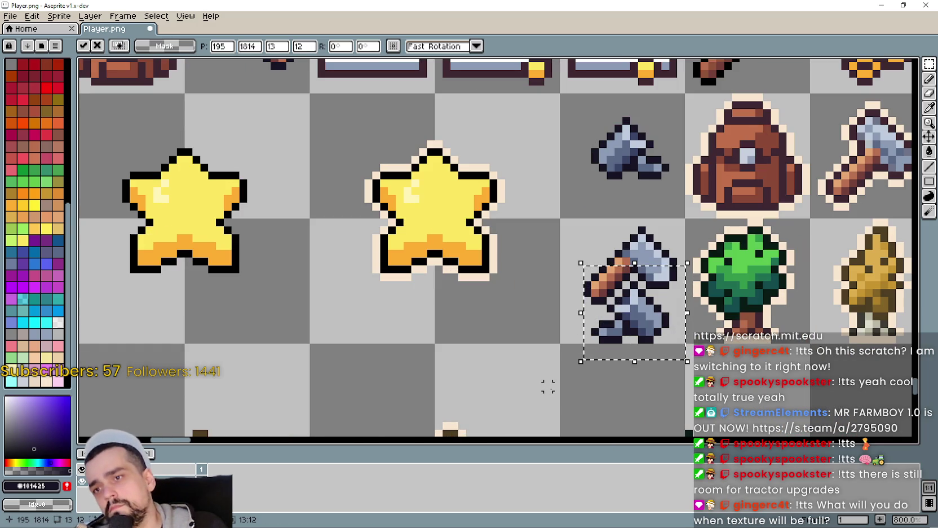
pyautogui.scroll(-3, 548, 387)
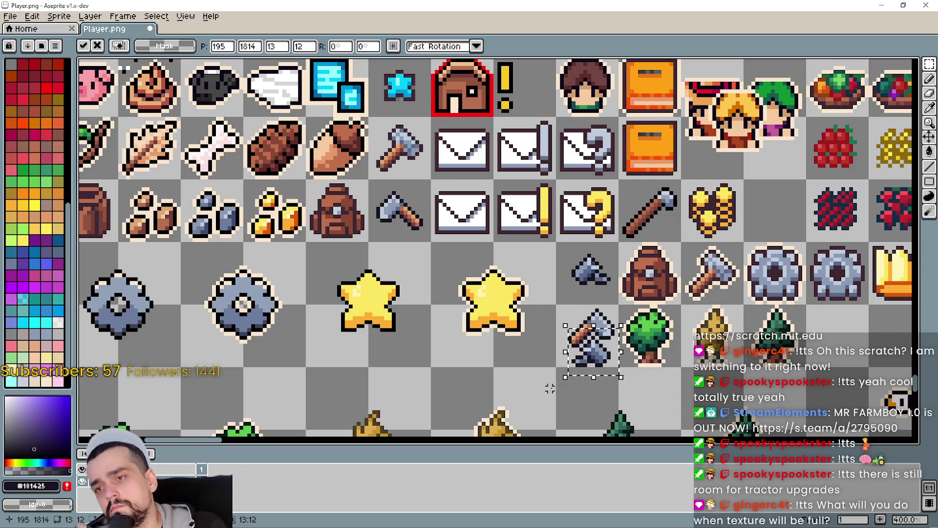
pyautogui.click(550, 387)
pyautogui.scroll(-3, 550, 388)
pyautogui.moveTo(550, 388)
pyautogui.mouseDown()
pyautogui.moveTo(582, 422)
pyautogui.moveTo(592, 507)
pyautogui.mouseUp()
# Select the watering can held by the character sprite.
pyautogui.scroll(3, 540, 272)
pyautogui.moveTo(540, 272); pyautogui.dragTo(547, 176)
pyautogui.scroll(1, 488, 256)
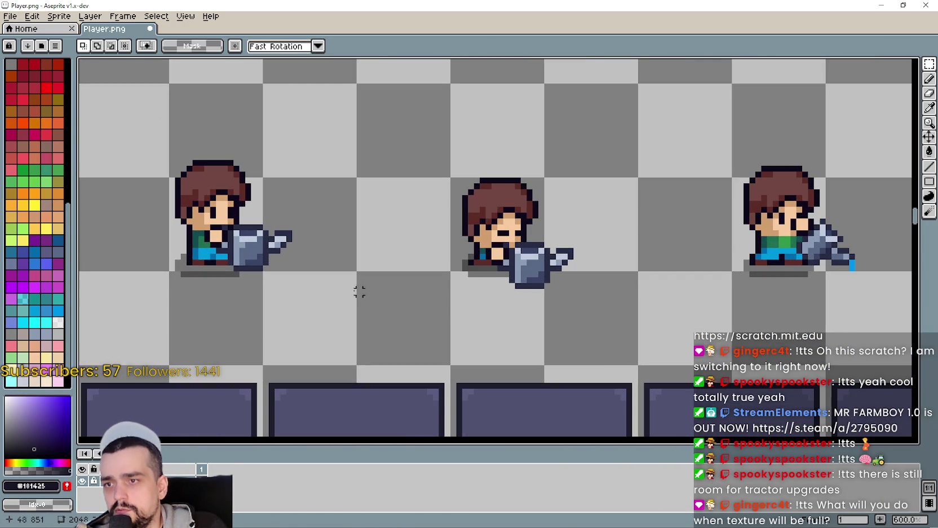
pyautogui.scroll(1, 494, 303)
pyautogui.moveTo(481, 205)
pyautogui.mouseDown()
pyautogui.moveTo(634, 282)
pyautogui.moveTo(601, 289)
pyautogui.mouseUp()
pyautogui.click(537, 294)
pyautogui.moveTo(502, 286); pyautogui.dragTo(618, 217)
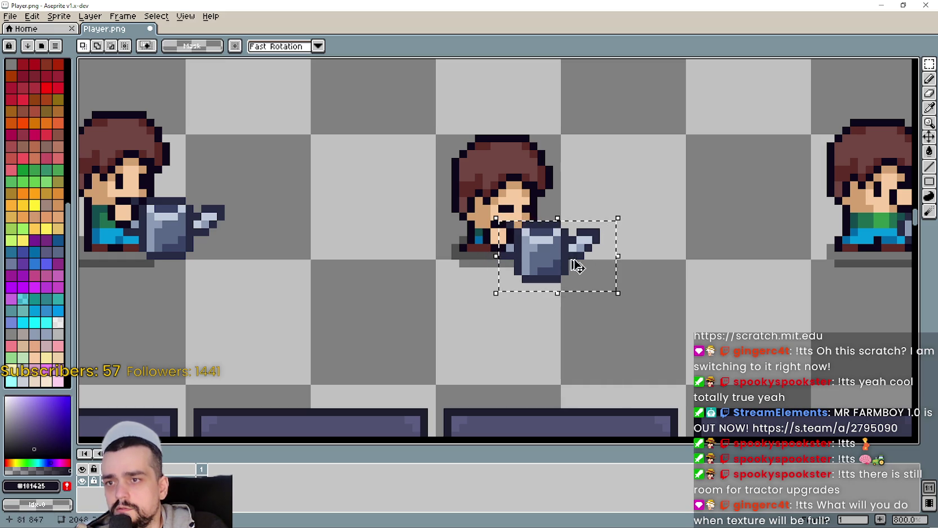
pyautogui.scroll(-7, 564, 237)
pyautogui.scroll(5, 564, 151)
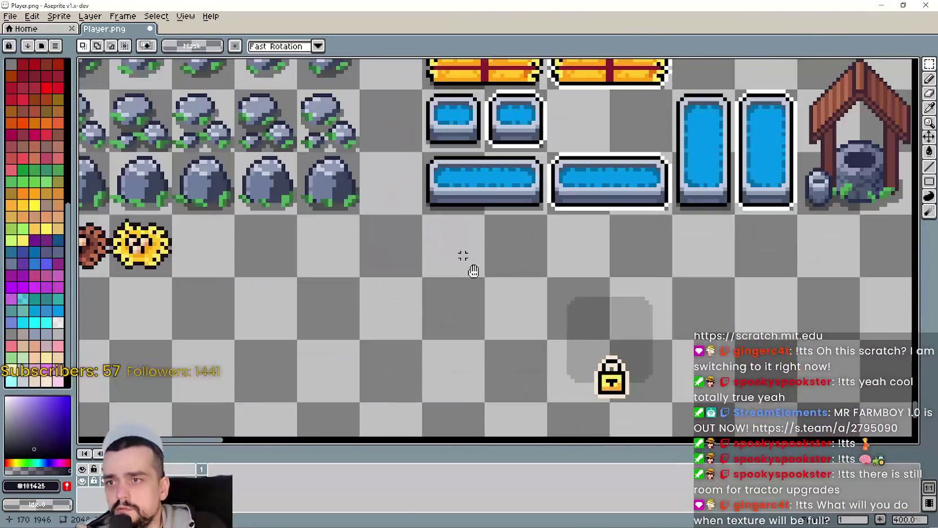
# Paste the watering can over the axe head in the upper tile.
pyautogui.moveTo(473, 271); pyautogui.dragTo(477, 417)
pyautogui.scroll(-2, 508, 186)
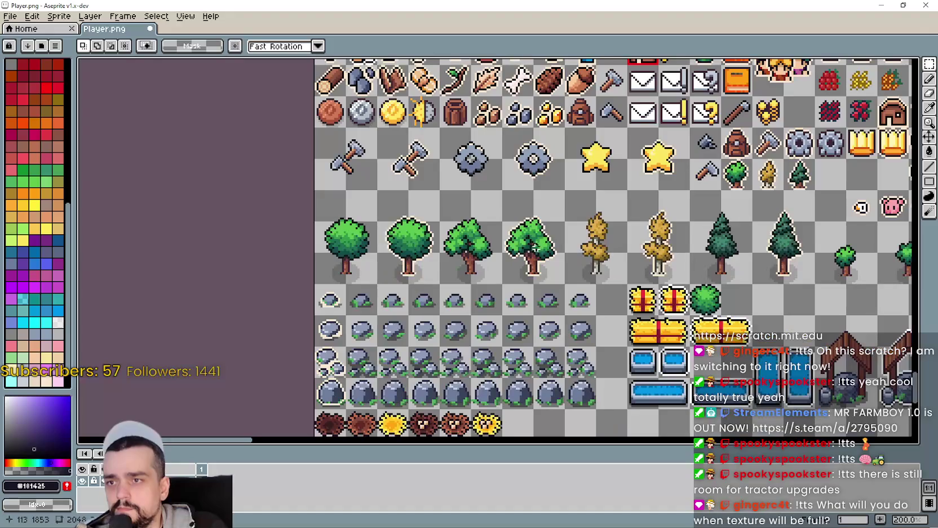
pyautogui.moveTo(507, 186); pyautogui.dragTo(542, 356)
pyautogui.scroll(-1, 623, 374)
pyautogui.scroll(4, 473, 312)
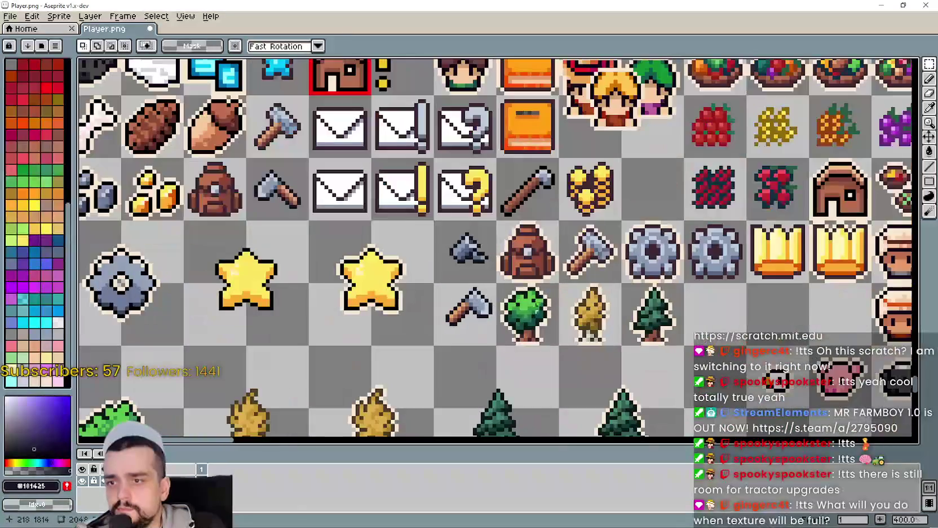
pyautogui.moveTo(412, 184); pyautogui.dragTo(481, 264)
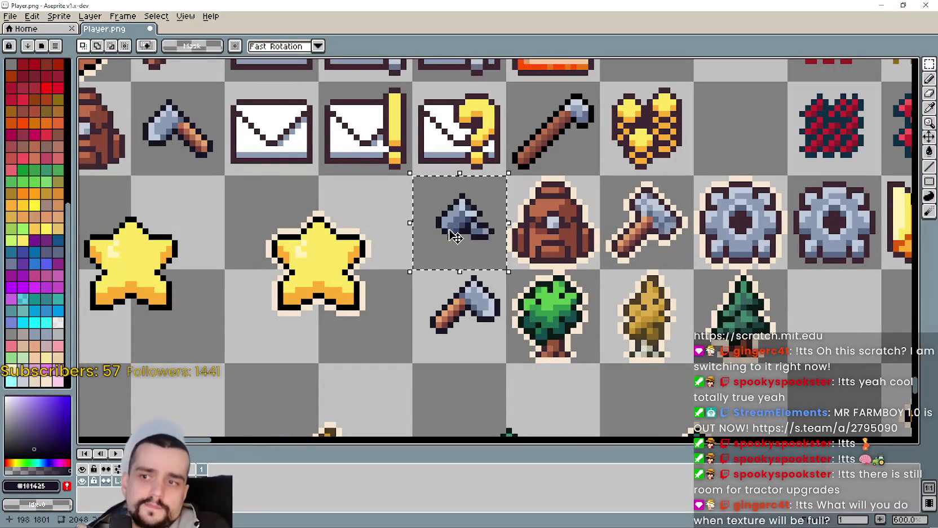
pyautogui.moveTo(447, 228); pyautogui.dragTo(473, 244)
pyautogui.press('Return')
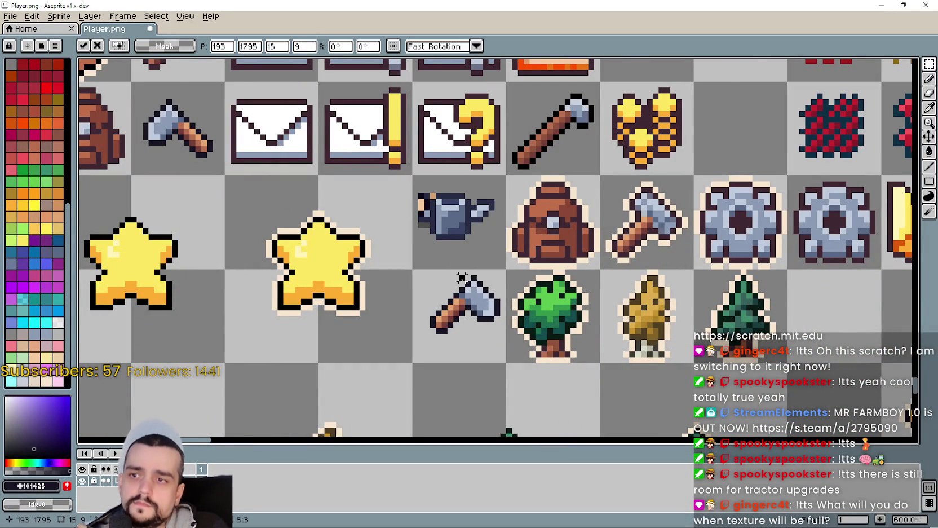
# Erase leftover character pixels left of the watering can, undoing over-erased steps.
pyautogui.scroll(1, 448, 231)
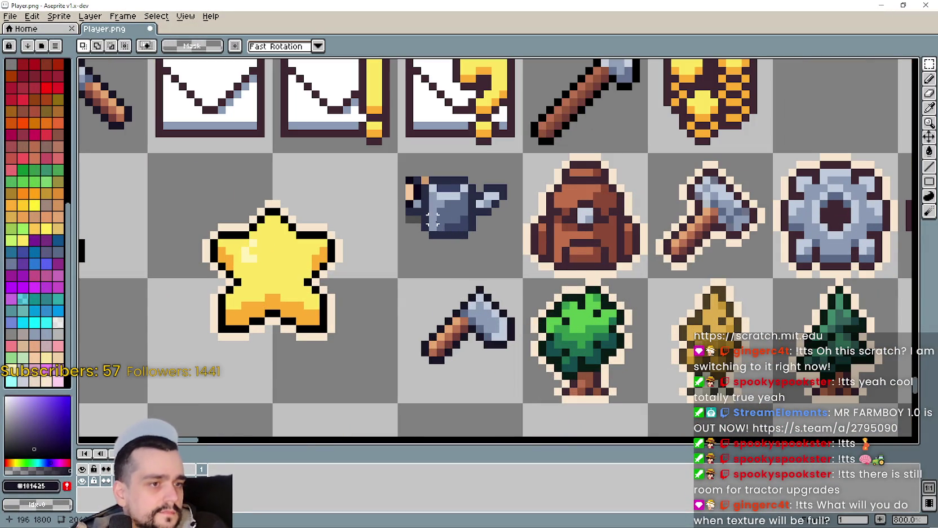
pyautogui.moveTo(443, 211); pyautogui.dragTo(567, 238)
pyautogui.scroll(4, 532, 237)
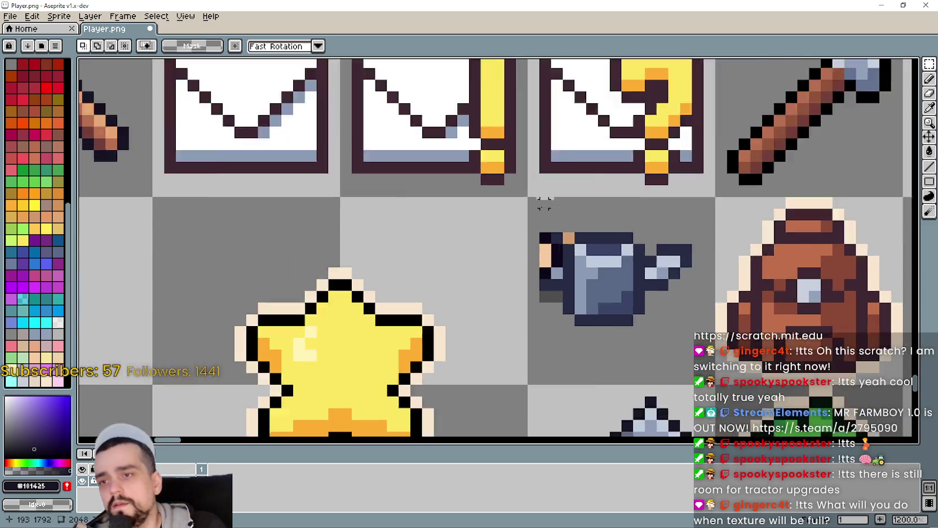
pyautogui.moveTo(538, 339)
pyautogui.mouseDown()
pyautogui.moveTo(536, 271)
pyautogui.moveTo(538, 315)
pyautogui.moveTo(572, 259)
pyautogui.mouseUp()
pyautogui.scroll(-3, 564, 314)
pyautogui.scroll(-1, 557, 310)
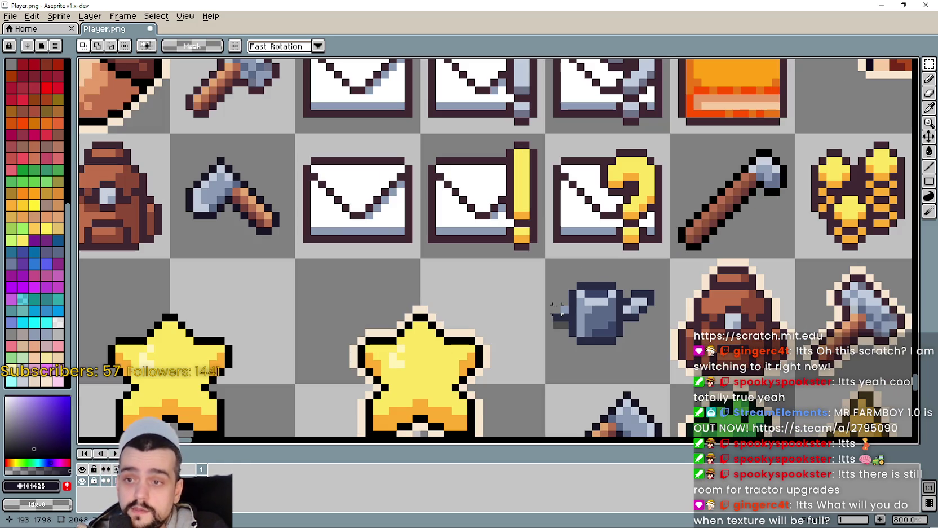
pyautogui.moveTo(555, 310); pyautogui.dragTo(567, 335)
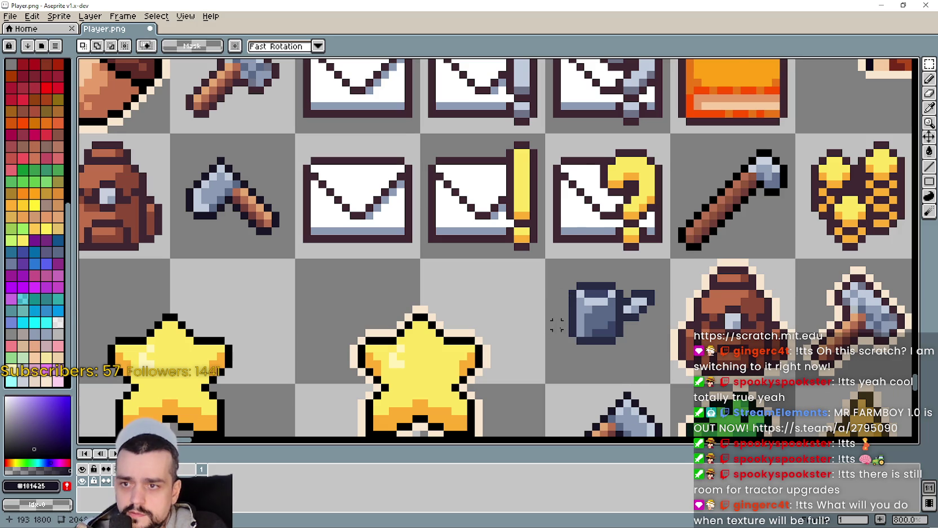
pyautogui.scroll(-2, 557, 325)
pyautogui.scroll(1, 583, 288)
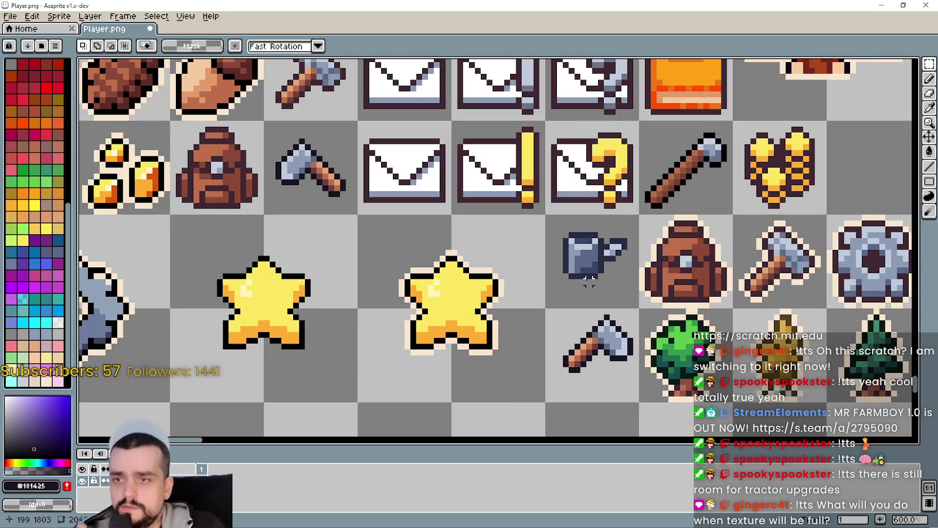
pyautogui.scroll(2, 588, 282)
pyautogui.scroll(1, 432, 195)
pyautogui.hotkey('ctrl', 'z')
pyautogui.hotkey('ctrl', 'z')
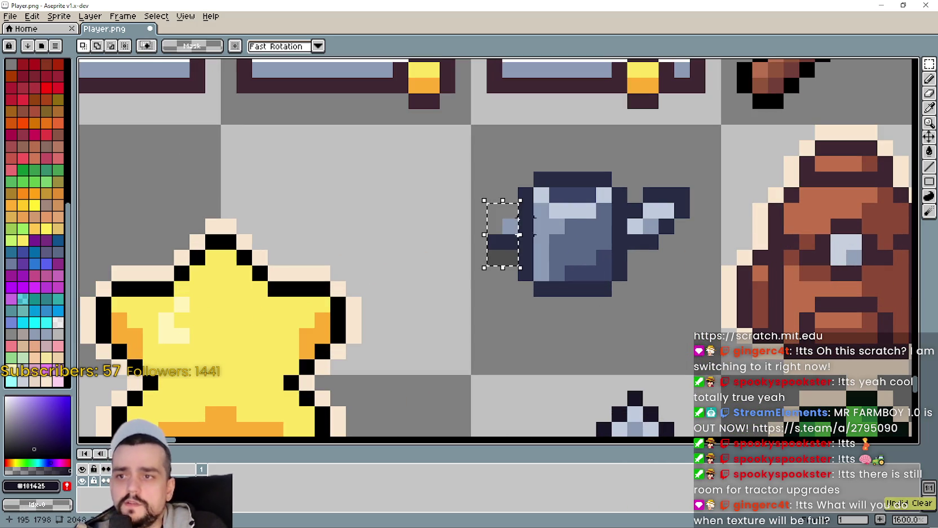
pyautogui.hotkey('ctrl', 'z')
pyautogui.hotkey('ctrl', 'z')
pyautogui.hotkey('ctrl', 'z')
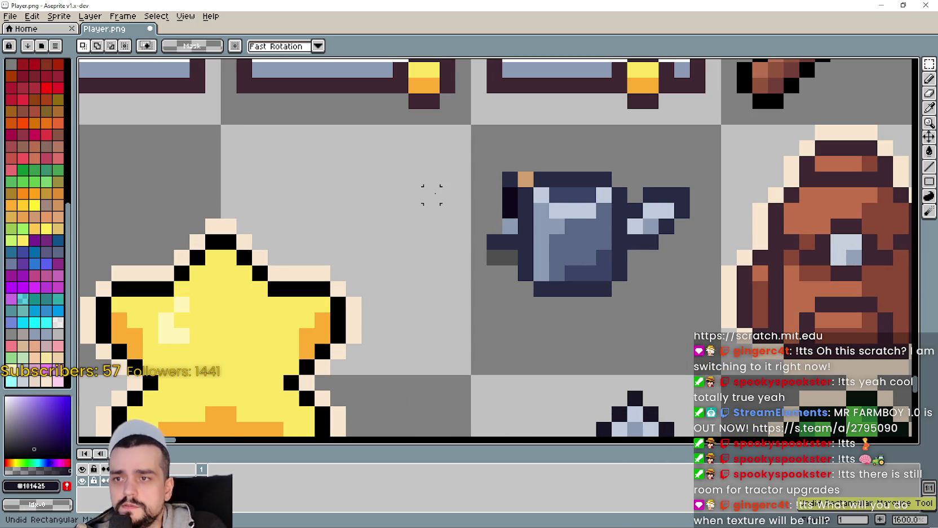
# Delete the tan pixel on top of the watering can.
pyautogui.moveTo(447, 204); pyautogui.dragTo(562, 258)
pyautogui.scroll(2, 642, 234)
pyautogui.moveTo(621, 186)
pyautogui.mouseDown()
pyautogui.moveTo(651, 225)
pyautogui.moveTo(648, 248)
pyautogui.mouseUp()
pyautogui.scroll(-2, 646, 237)
pyautogui.press('Delete')
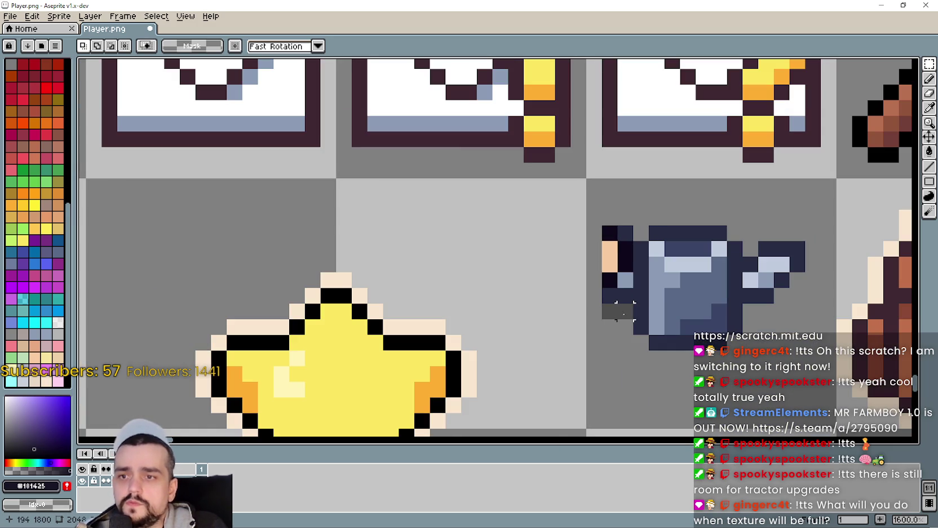
pyautogui.scroll(2, 596, 241)
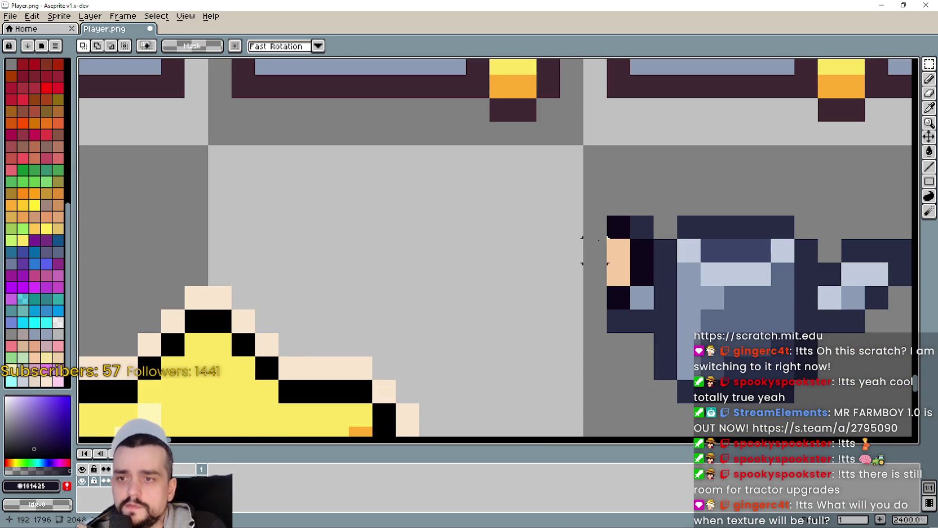
# Paint the watering can's left edge dark navy and recolour its black outline pixels grey-blue #8b9bb4.
pyautogui.press('i')
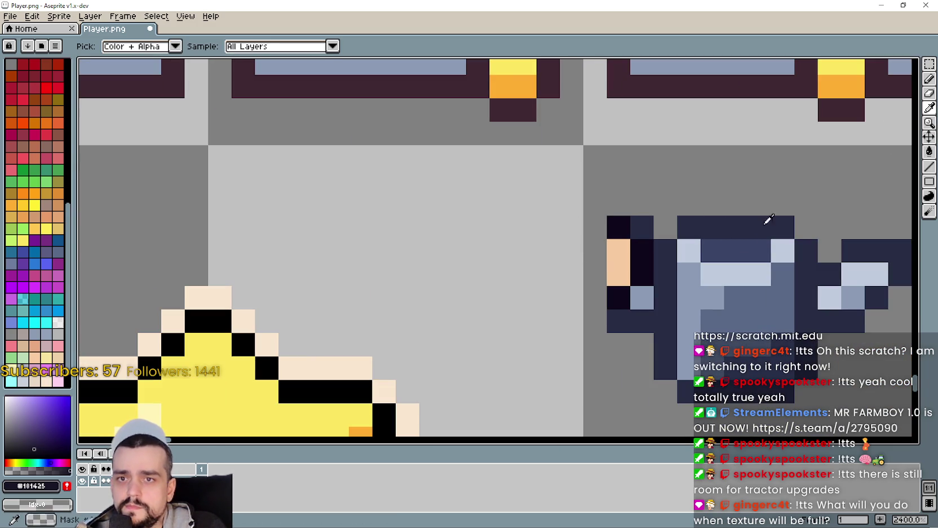
pyautogui.click(668, 247)
pyautogui.click(929, 83)
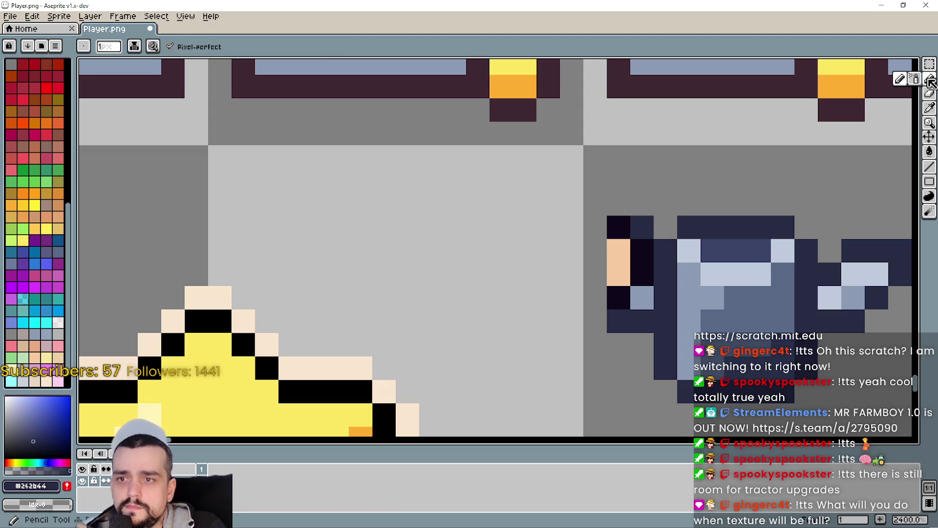
pyautogui.moveTo(605, 250); pyautogui.dragTo(606, 288)
pyautogui.moveTo(618, 325); pyautogui.dragTo(625, 297)
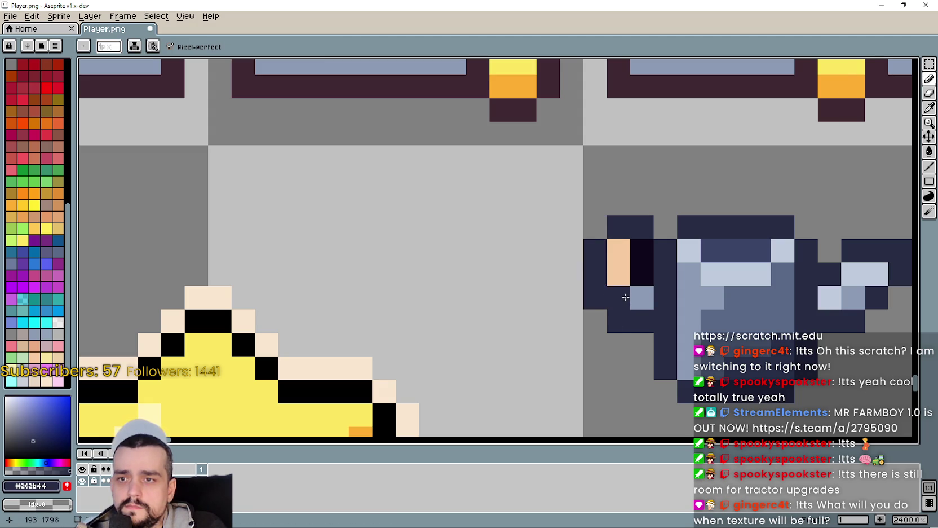
pyautogui.click(929, 108)
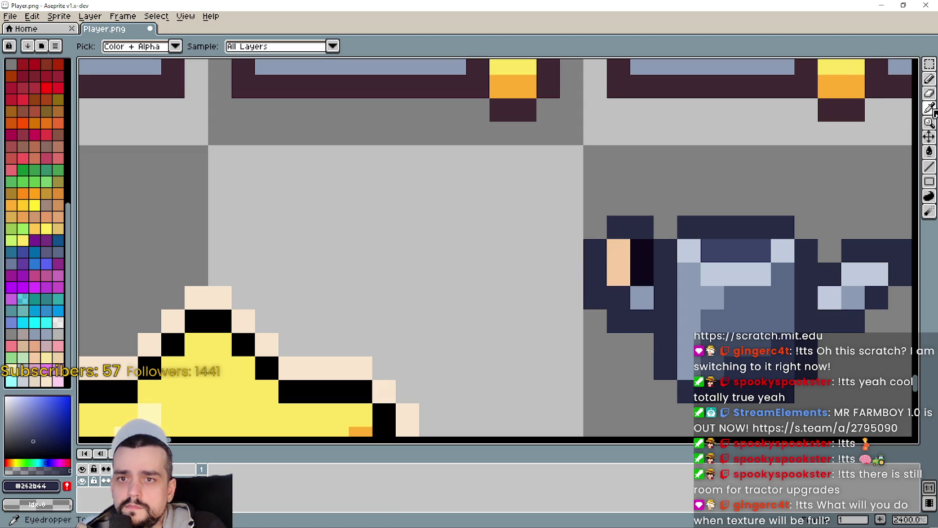
pyautogui.click(679, 279)
pyautogui.click(929, 78)
pyautogui.moveTo(642, 276)
pyautogui.mouseDown()
pyautogui.moveTo(635, 253)
pyautogui.moveTo(618, 276)
pyautogui.mouseUp()
# Recolour a can pixel and add a light #c0cbdc highlight pixel on the can's left side.
pyautogui.scroll(-2, 603, 316)
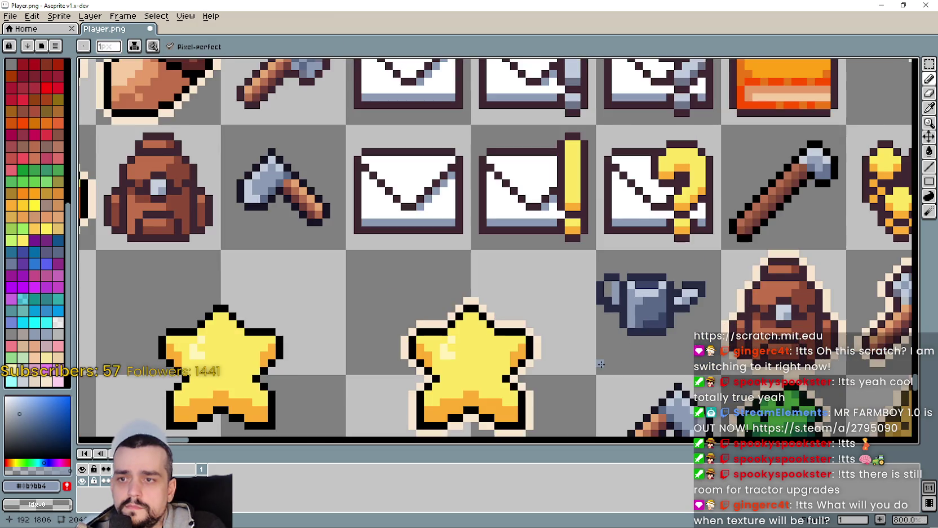
pyautogui.scroll(1, 608, 330)
pyautogui.click(608, 285)
pyautogui.scroll(-1, 594, 367)
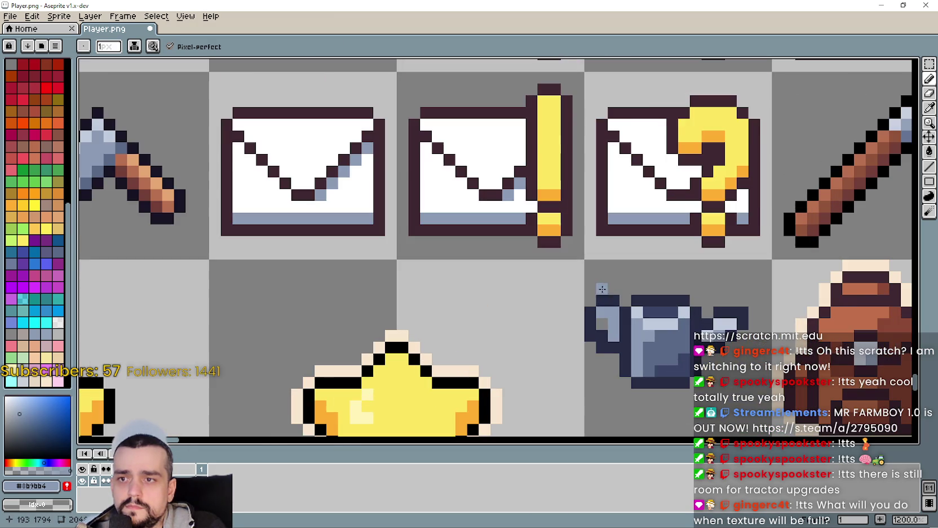
pyautogui.scroll(1, 612, 320)
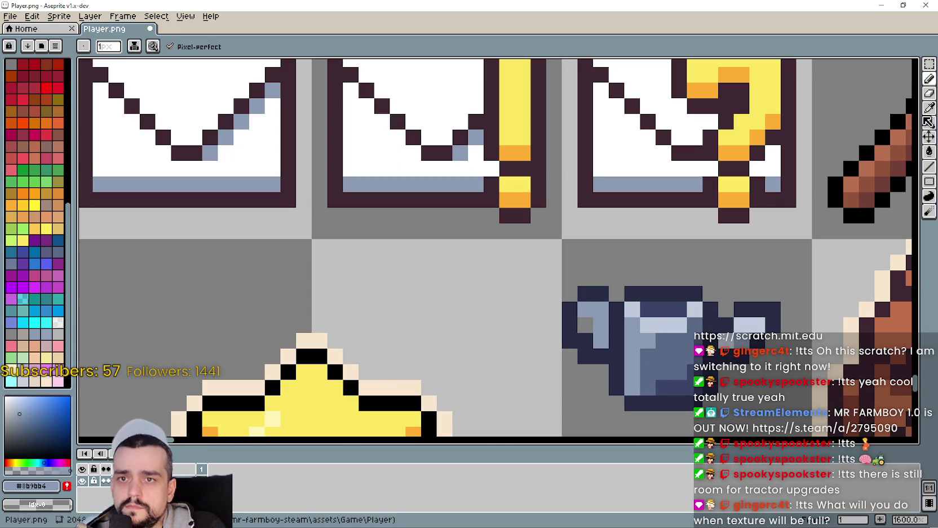
pyautogui.click(929, 108)
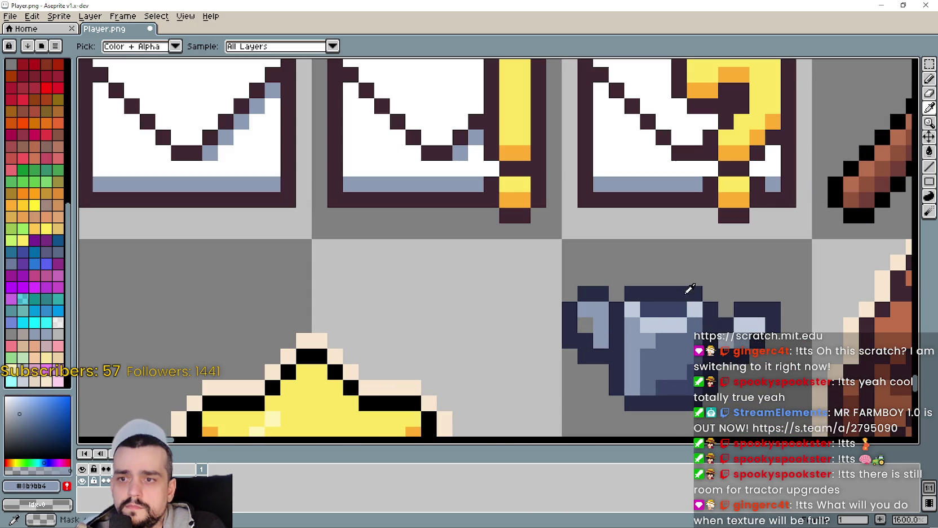
pyautogui.click(666, 323)
pyautogui.click(929, 78)
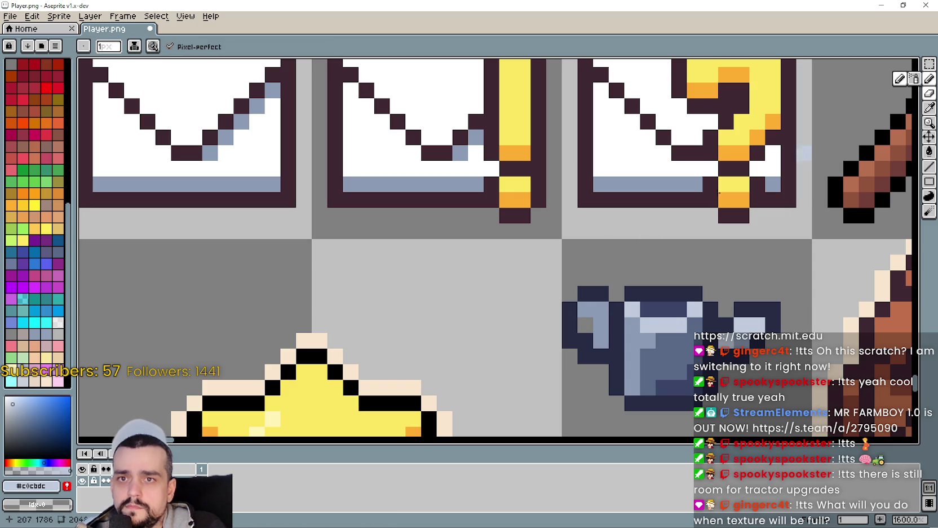
pyautogui.click(585, 325)
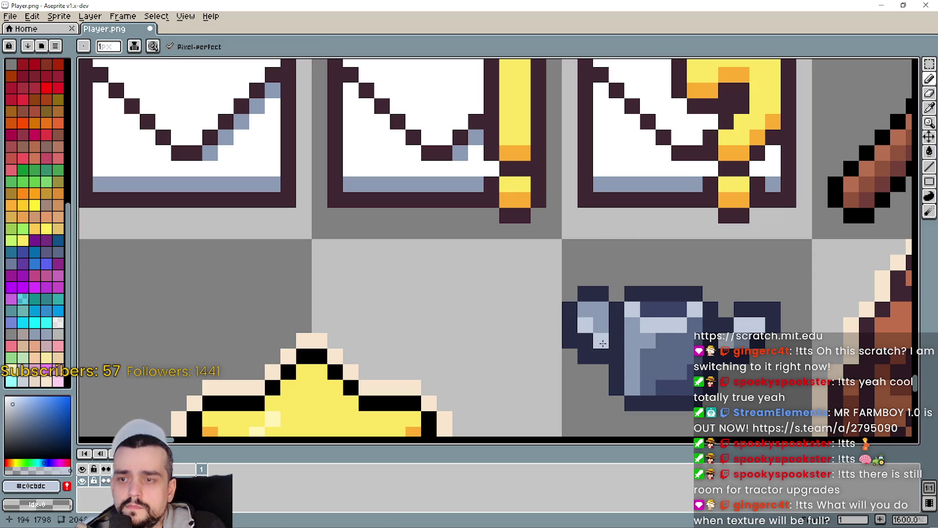
pyautogui.scroll(-3, 603, 309)
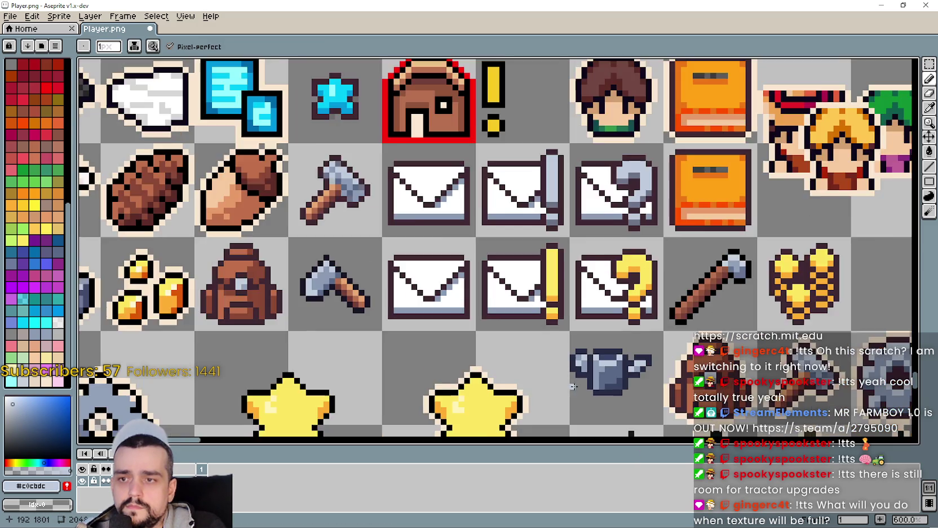
pyautogui.scroll(2, 586, 353)
pyautogui.scroll(-1, 573, 390)
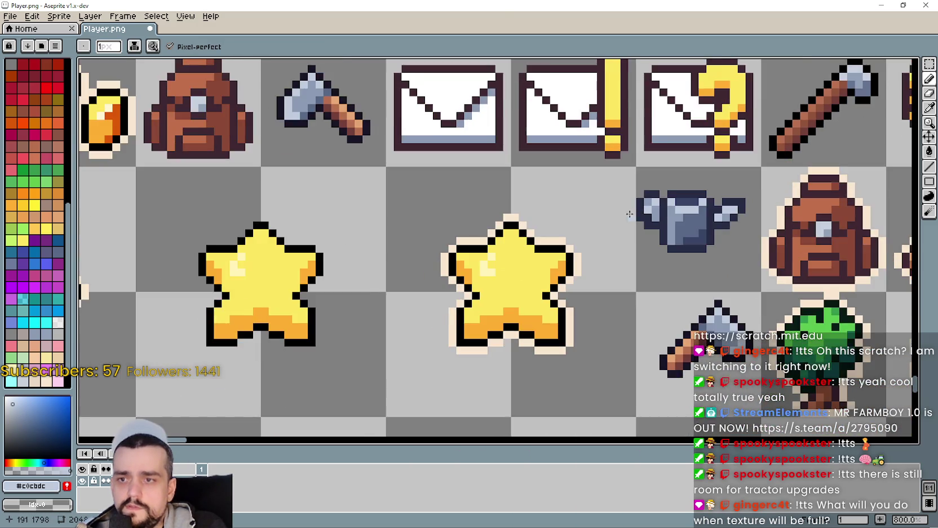
pyautogui.scroll(1, 666, 265)
pyautogui.scroll(-1, 637, 283)
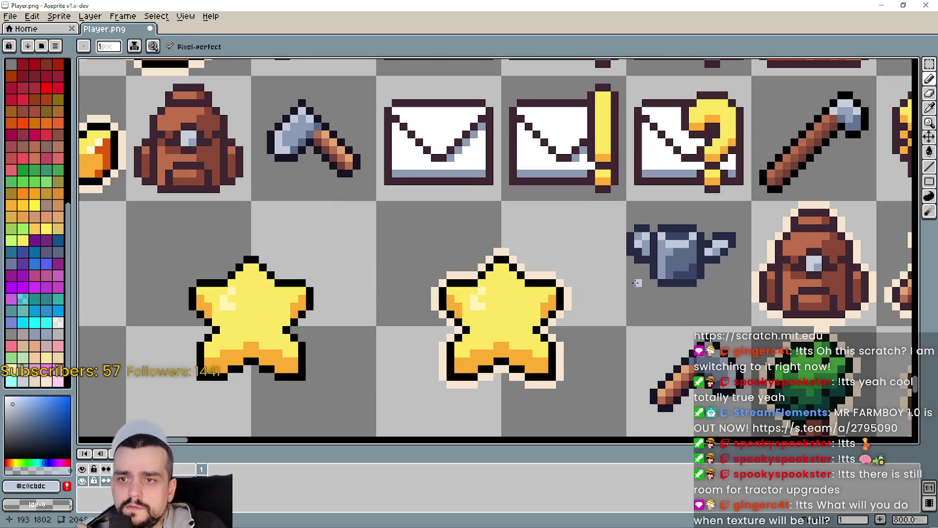
pyautogui.scroll(1, 638, 283)
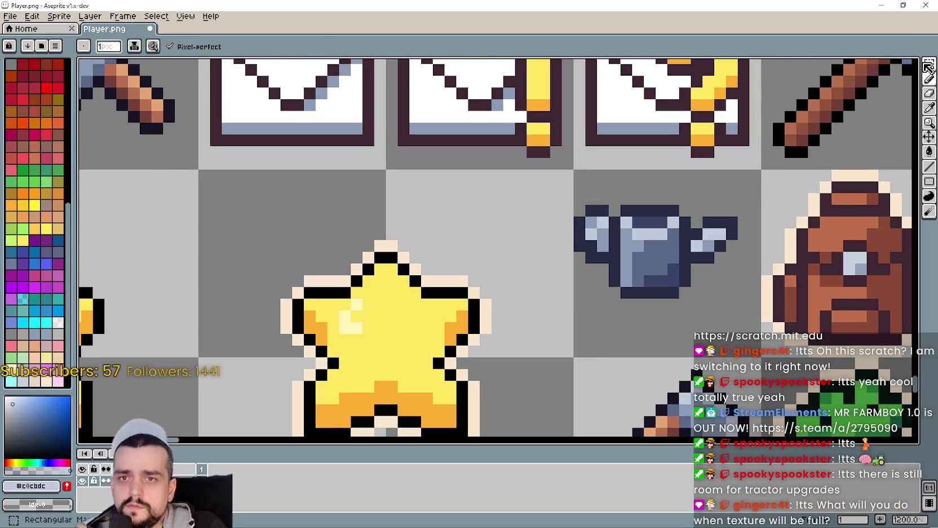
# Darken the light pixel at the can's top-left with outline colour #262b44.
pyautogui.press('m')
pyautogui.scroll(-2, 596, 263)
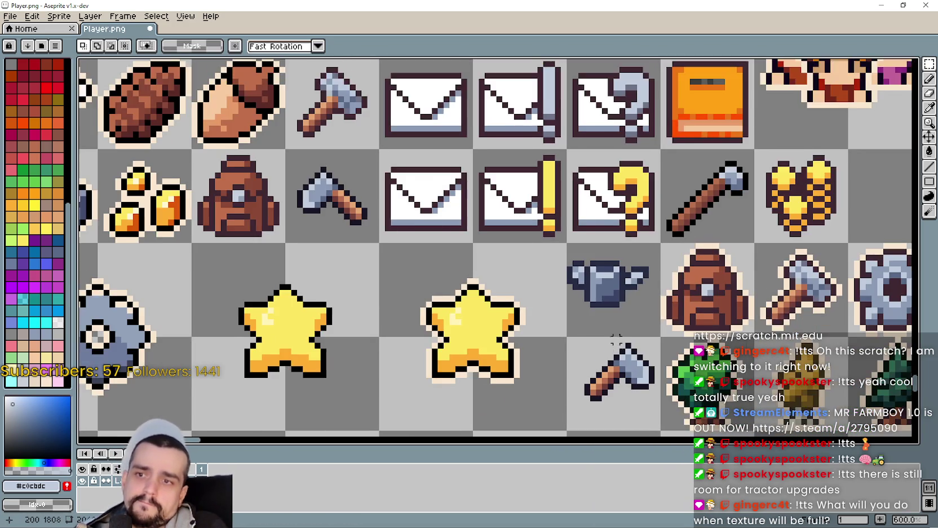
pyautogui.scroll(2, 553, 204)
pyautogui.scroll(1, 553, 204)
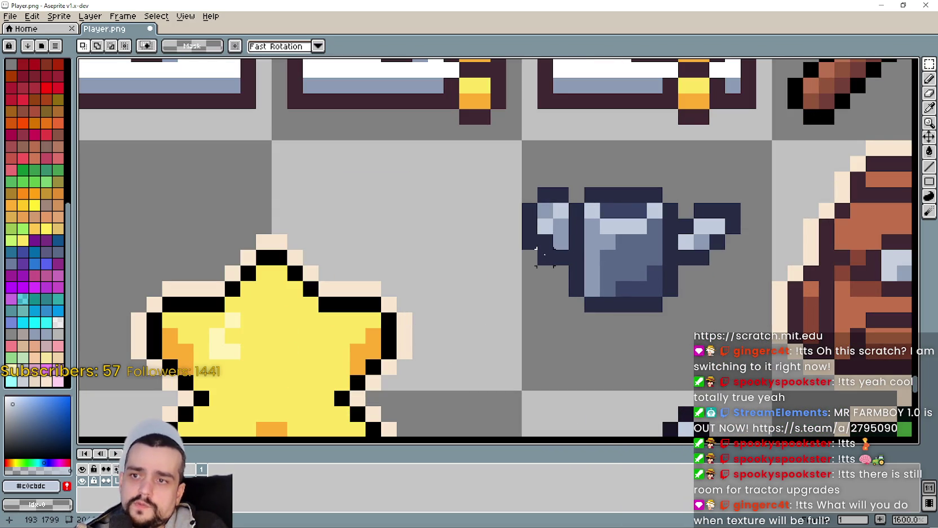
pyautogui.moveTo(929, 64)
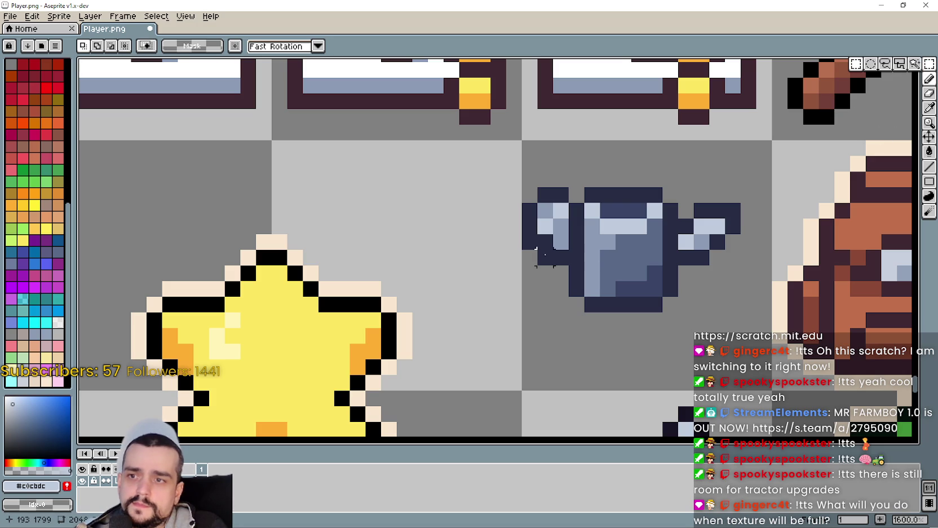
pyautogui.click(929, 79)
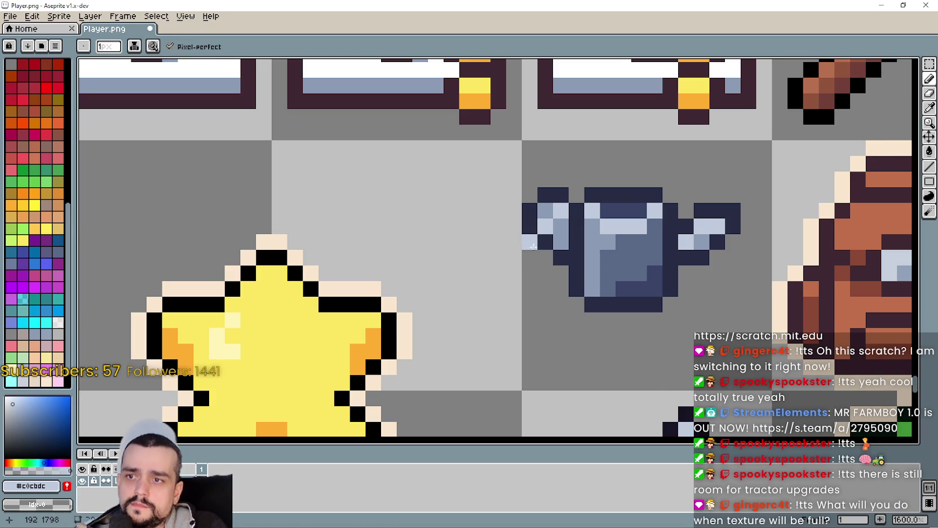
pyautogui.scroll(-3, 530, 332)
pyautogui.scroll(-1, 530, 332)
pyautogui.scroll(2, 535, 330)
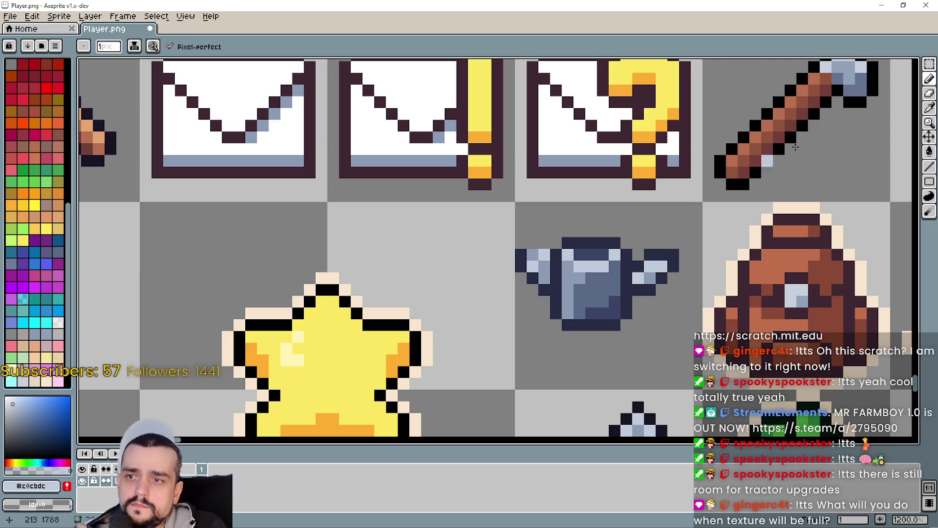
pyautogui.press('i')
pyautogui.click(526, 248)
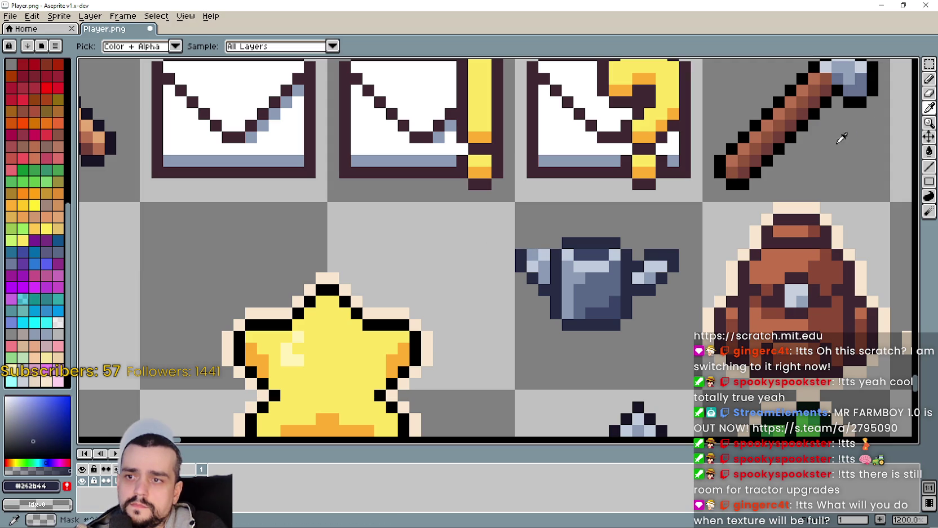
pyautogui.click(929, 79)
pyautogui.click(531, 255)
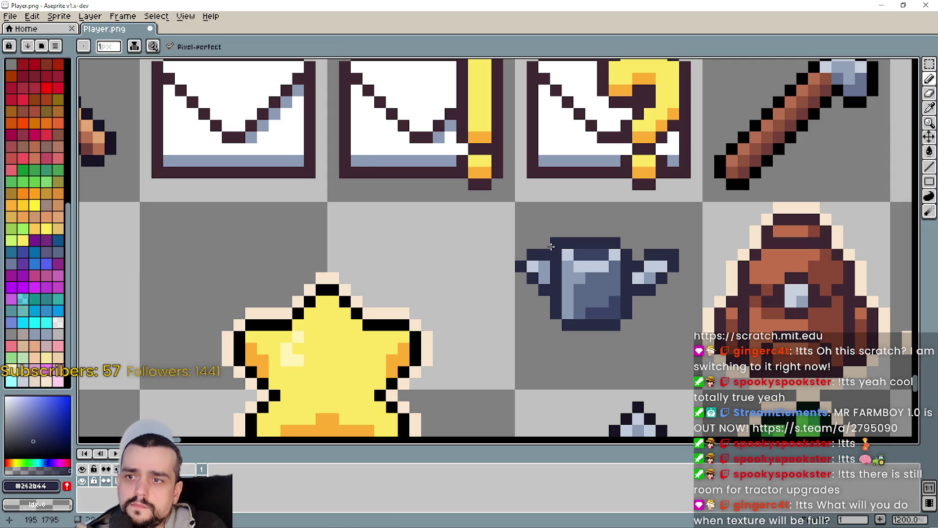
pyautogui.scroll(-3, 535, 345)
pyautogui.moveTo(552, 378)
pyautogui.mouseDown()
pyautogui.moveTo(577, 281)
pyautogui.moveTo(577, 236)
pyautogui.moveTo(566, 229)
pyautogui.mouseUp()
# Select the watering can's grid cell, deselect it, and select the pixel at the can's left tip.
pyautogui.press('m')
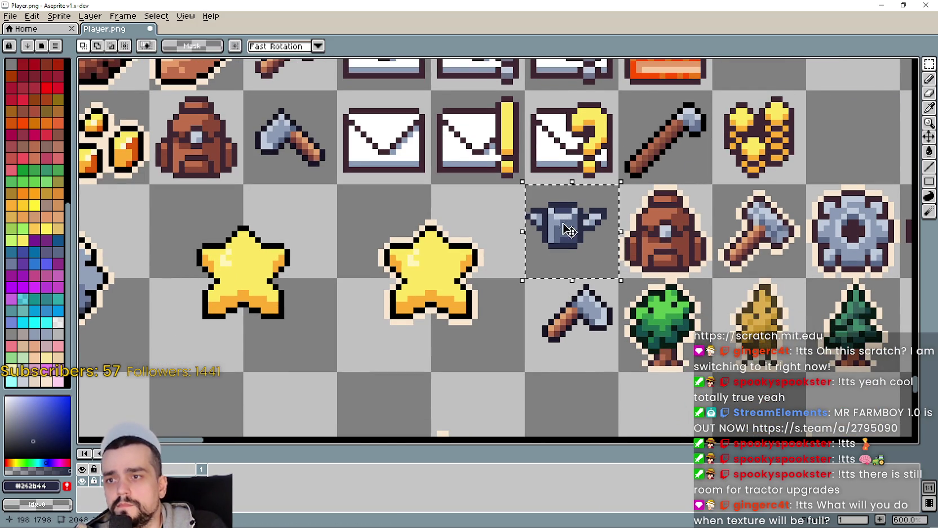
pyautogui.hotkey('shift', 'g')
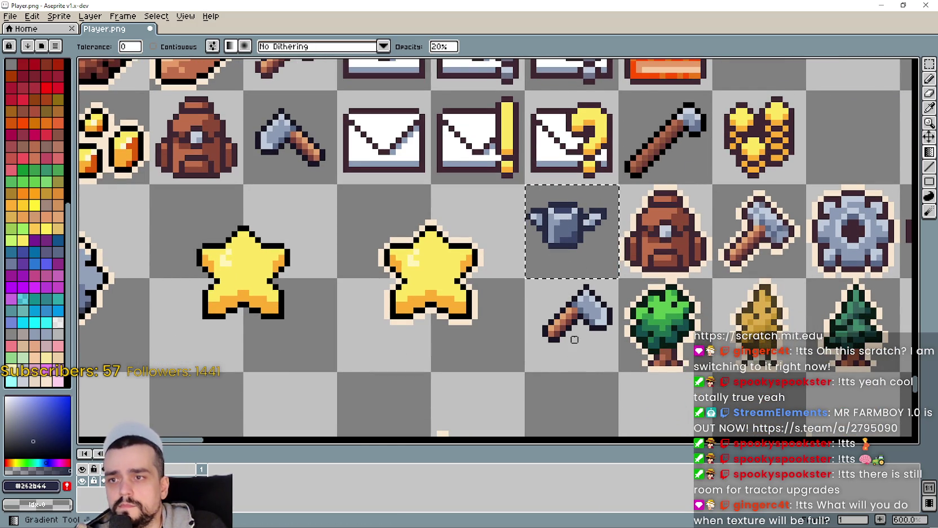
pyautogui.scroll(4, 508, 197)
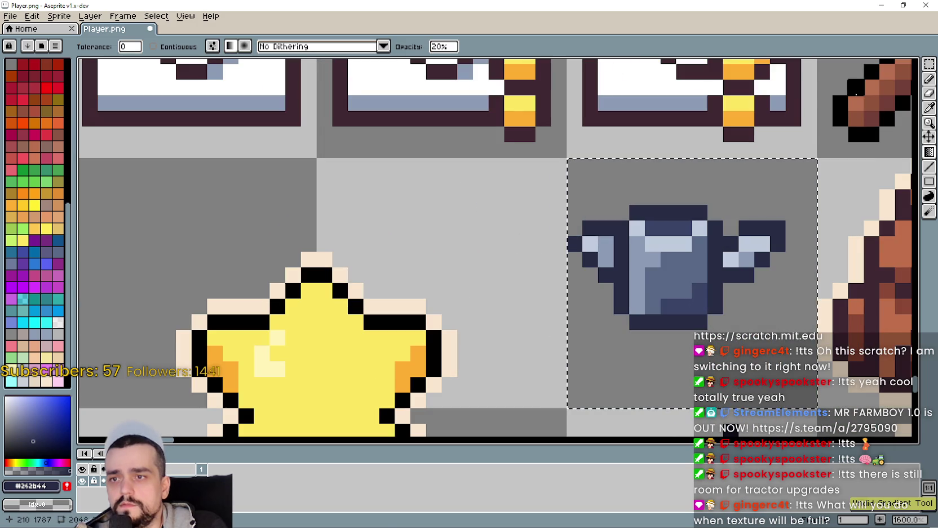
pyautogui.hotkey('ctrl', 'd')
pyautogui.press('m')
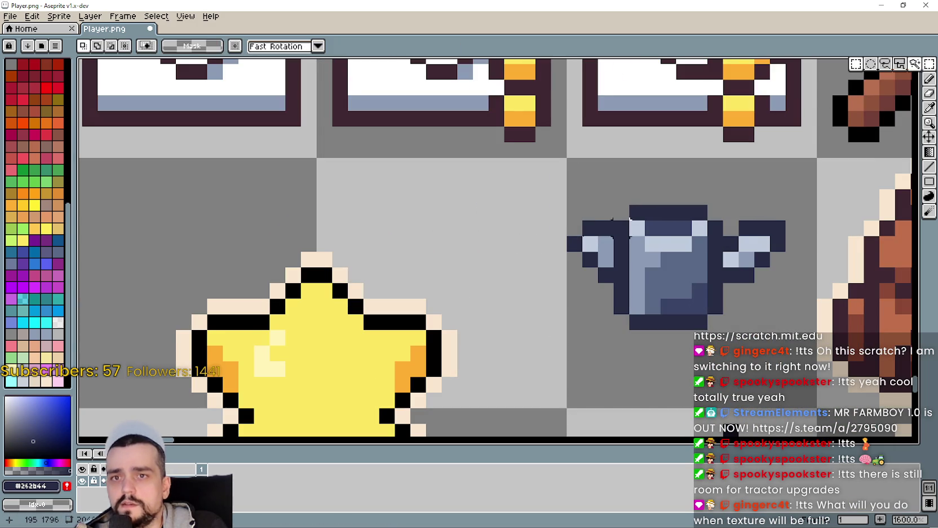
pyautogui.scroll(2, 558, 256)
pyautogui.moveTo(573, 225)
pyautogui.mouseDown()
pyautogui.moveTo(595, 248)
pyautogui.moveTo(609, 247)
pyautogui.moveTo(555, 273)
pyautogui.mouseUp()
pyautogui.scroll(-5, 586, 266)
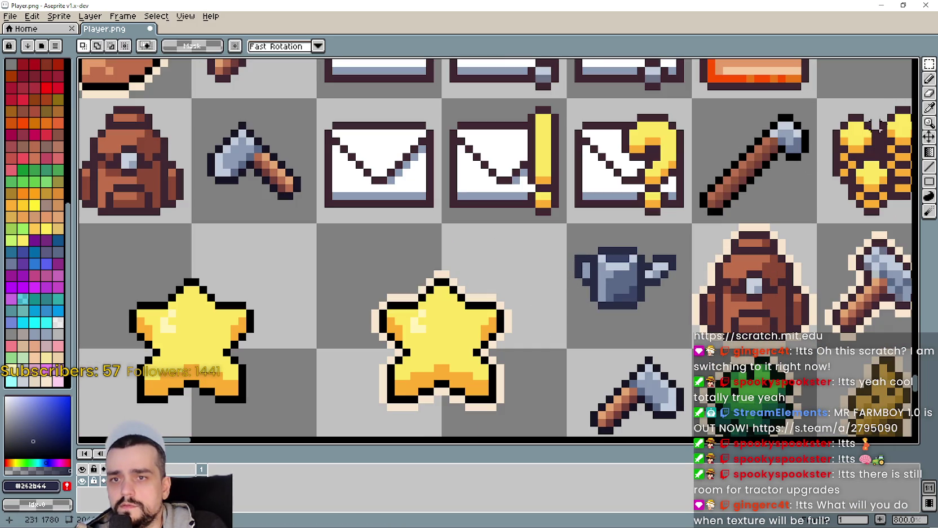
pyautogui.click(929, 79)
pyautogui.scroll(1, 562, 252)
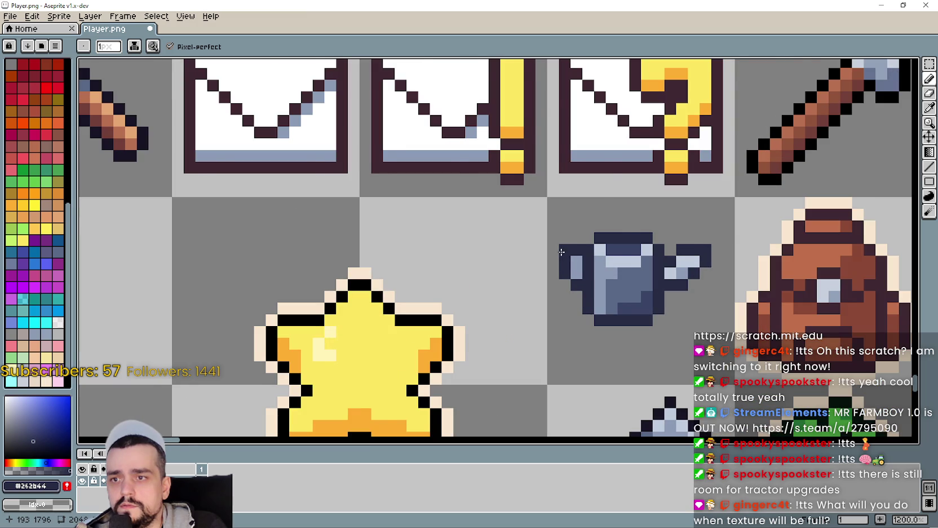
pyautogui.scroll(-1, 518, 309)
pyautogui.moveTo(534, 371); pyautogui.dragTo(563, 295)
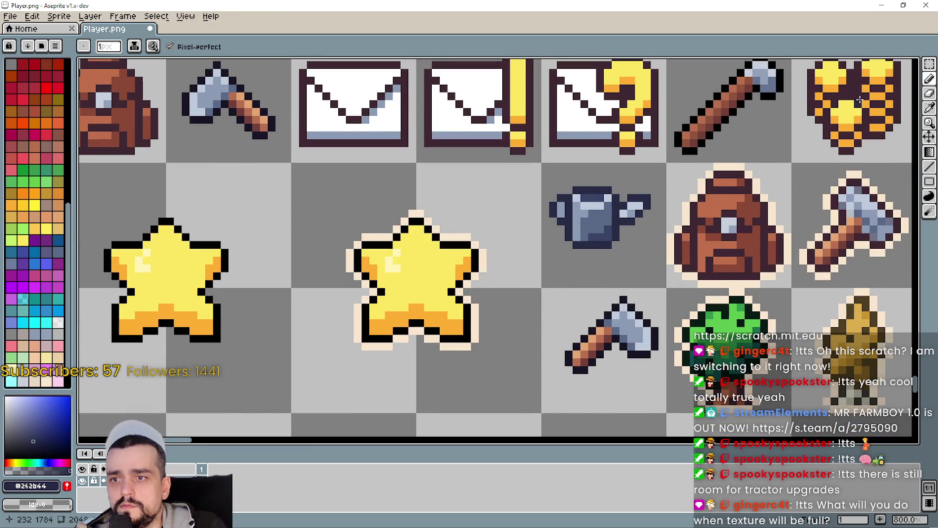
pyautogui.scroll(1, 530, 175)
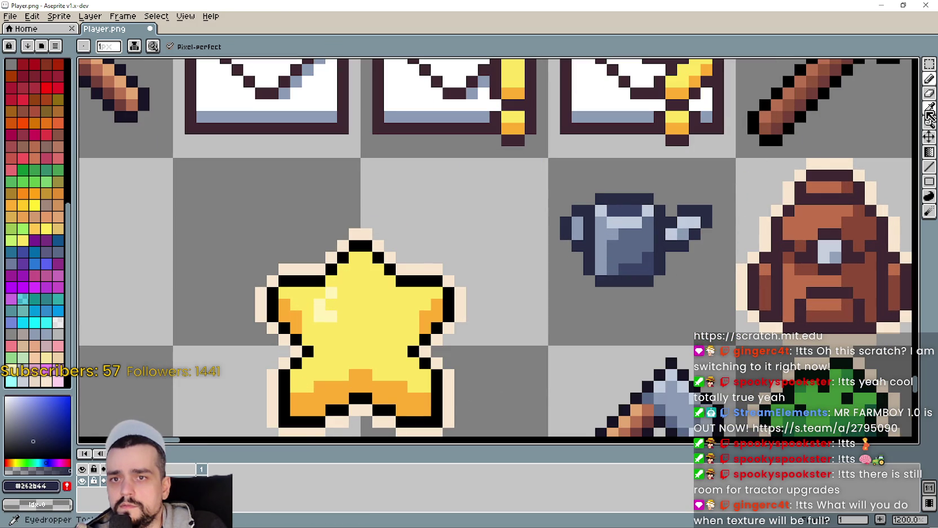
# Try a light #c0cbdc pixel on the watering can, then undo it.
pyautogui.click(929, 108)
pyautogui.scroll(2, 576, 210)
pyautogui.click(674, 226)
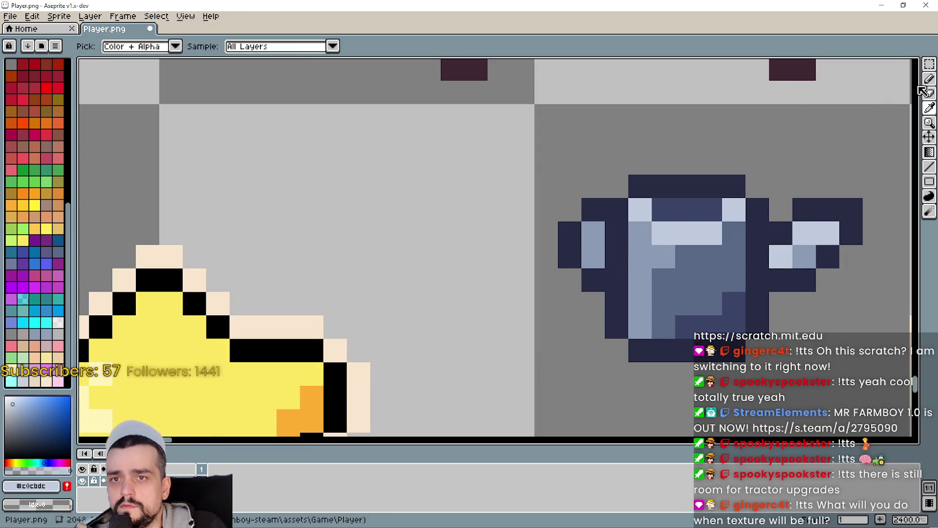
pyautogui.click(929, 79)
pyautogui.click(649, 223)
pyautogui.hotkey('ctrl', 'z')
pyautogui.scroll(-2, 559, 304)
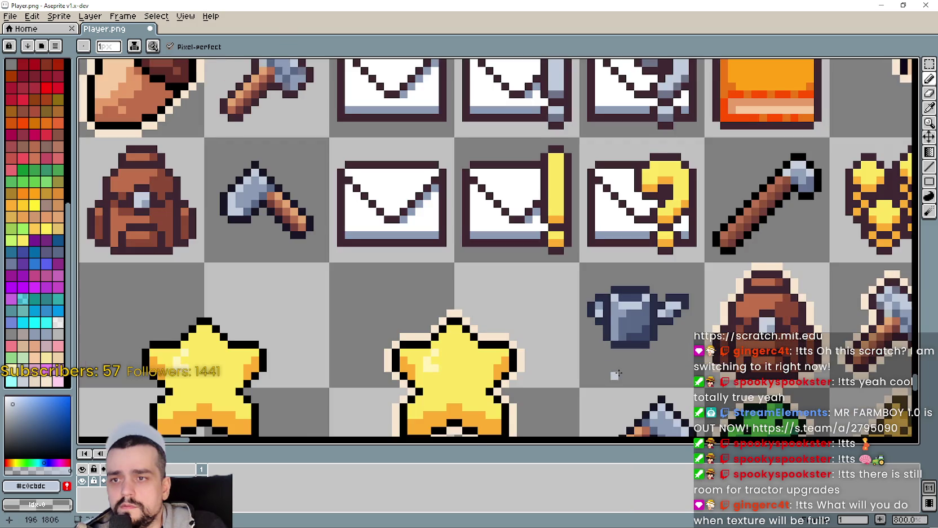
pyautogui.moveTo(745, 148); pyautogui.dragTo(782, 132)
pyautogui.scroll(2, 798, 85)
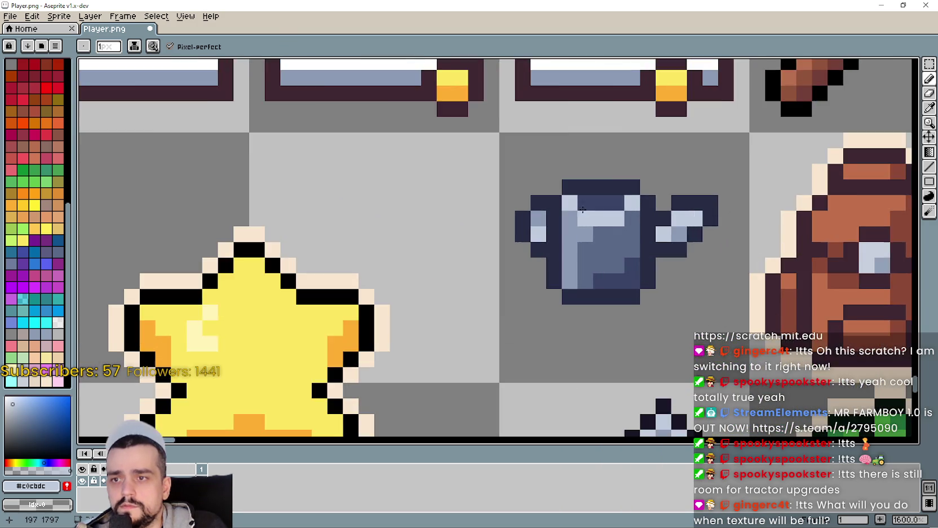
pyautogui.scroll(-3, 797, 85)
pyautogui.moveTo(664, 258); pyautogui.dragTo(630, 275)
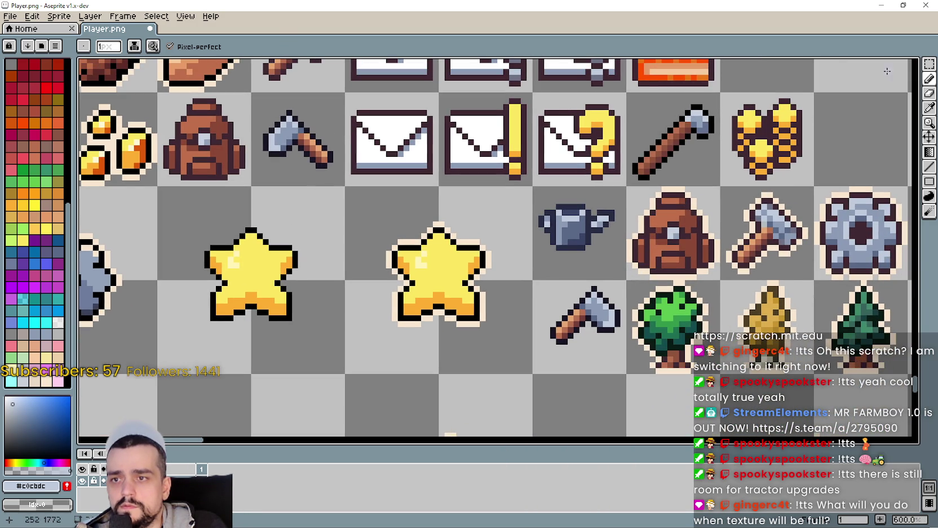
pyautogui.click(929, 64)
# Select the axe cell and nudge the axe one pixel right.
pyautogui.moveTo(535, 255)
pyautogui.mouseDown()
pyautogui.moveTo(548, 253)
pyautogui.moveTo(560, 358)
pyautogui.mouseUp()
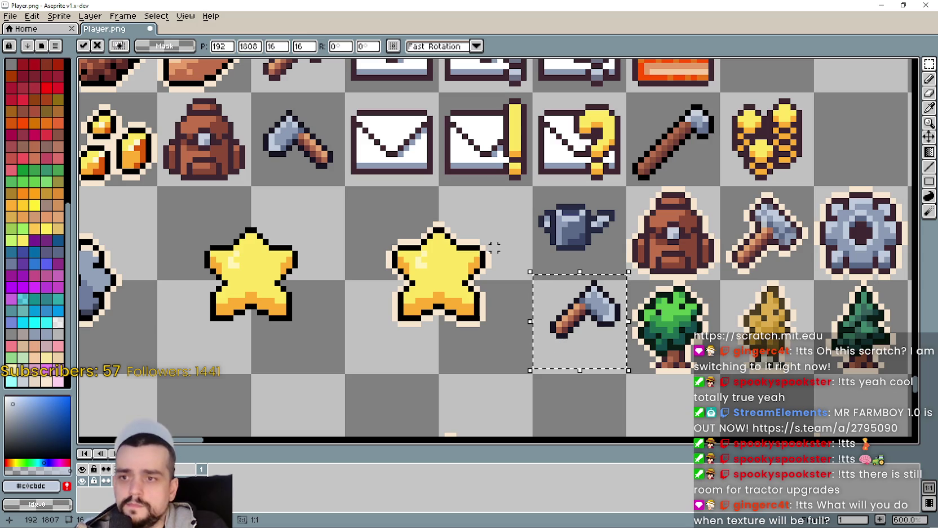
pyautogui.click(535, 219)
pyautogui.click(560, 341)
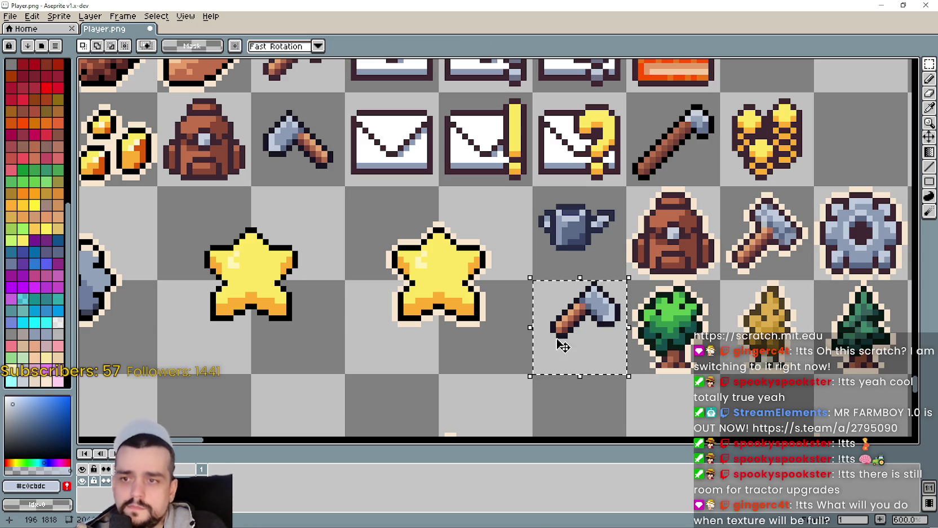
pyautogui.press('Right')
# Try a watering-can copy below the axe, then undo it.
pyautogui.click(551, 228)
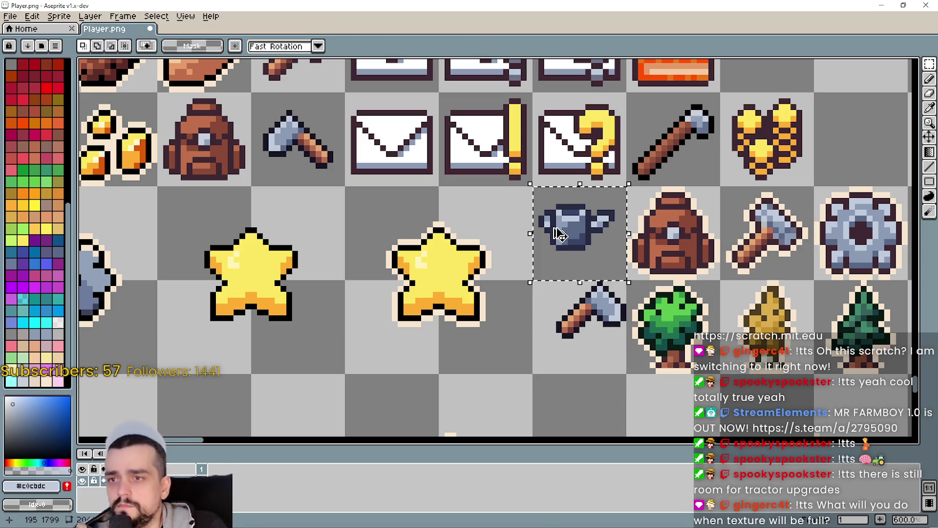
pyautogui.moveTo(552, 229)
pyautogui.mouseDown()
pyautogui.moveTo(553, 339)
pyautogui.moveTo(583, 382)
pyautogui.mouseUp()
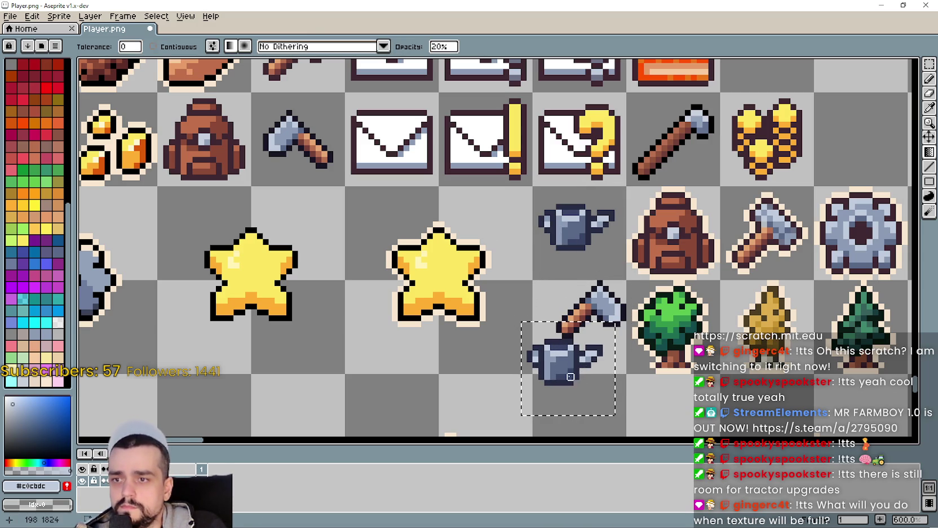
pyautogui.press('Right')
pyautogui.hotkey('ctrl', 'z')
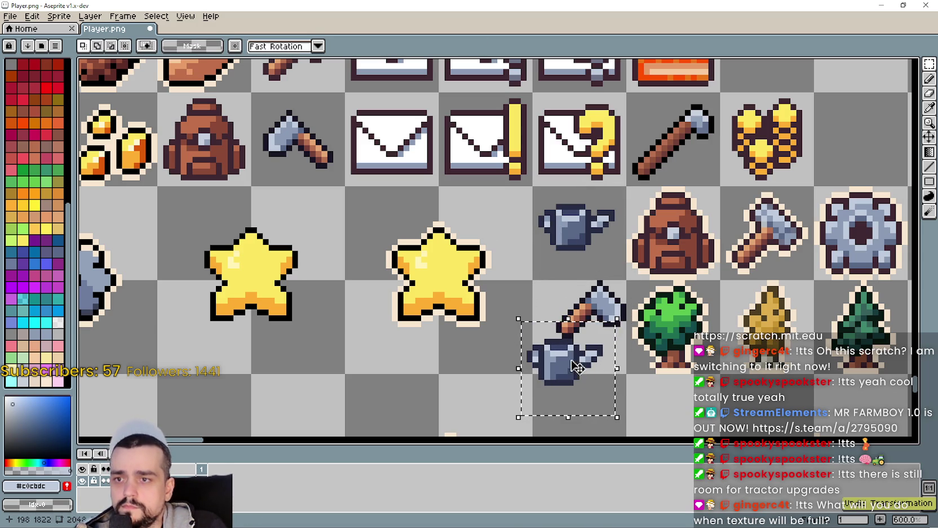
pyautogui.hotkey('ctrl', 'd')
pyautogui.hotkey('ctrl', 'z')
pyautogui.hotkey('ctrl', 'z')
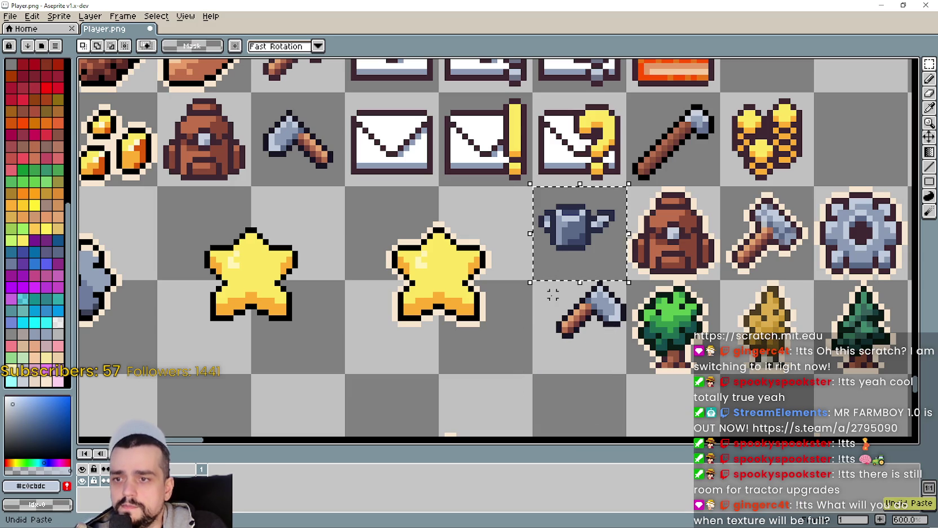
# Try a watering-can copy over the axe, undo it, and shift the axe left.
pyautogui.click(576, 268)
pyautogui.moveTo(577, 268); pyautogui.dragTo(571, 374)
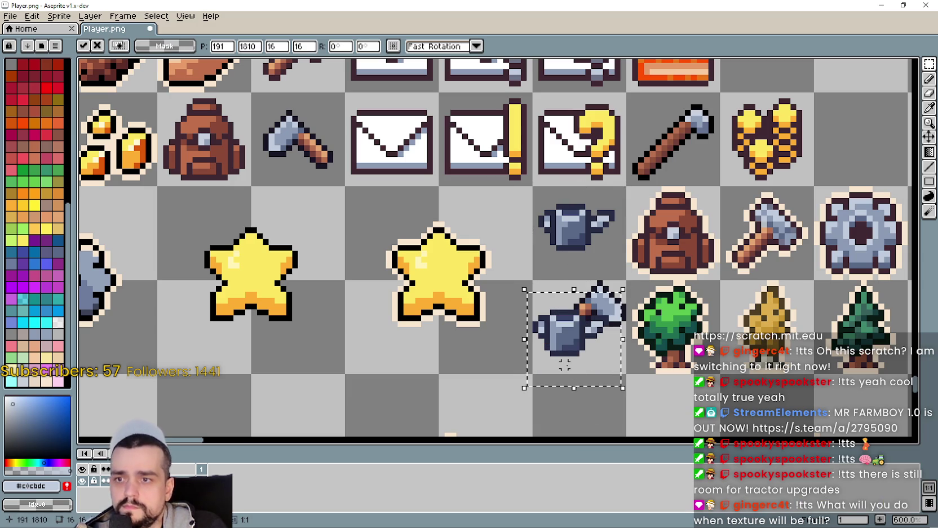
pyautogui.moveTo(581, 339)
pyautogui.mouseDown()
pyautogui.moveTo(575, 357)
pyautogui.moveTo(594, 366)
pyautogui.moveTo(593, 390)
pyautogui.moveTo(488, 385)
pyautogui.mouseUp()
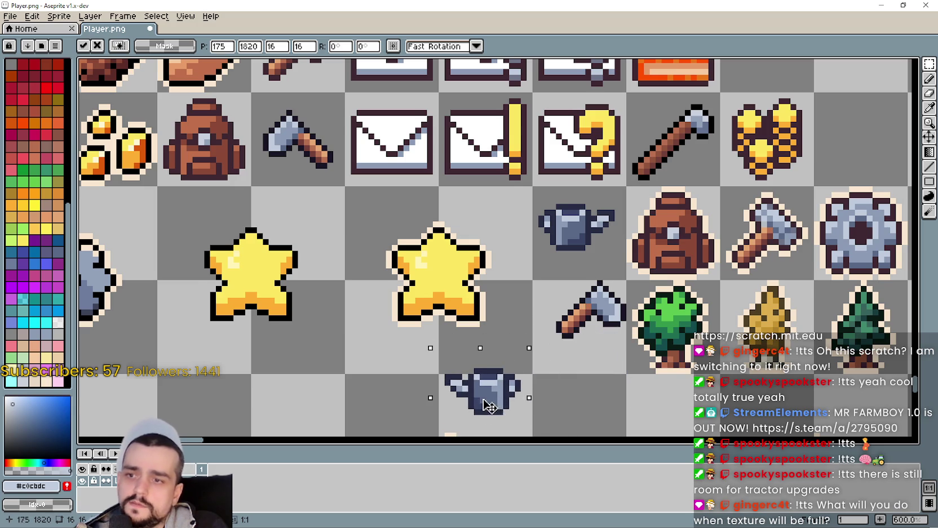
pyautogui.scroll(-2, 595, 297)
pyautogui.hotkey('ctrl', 'z')
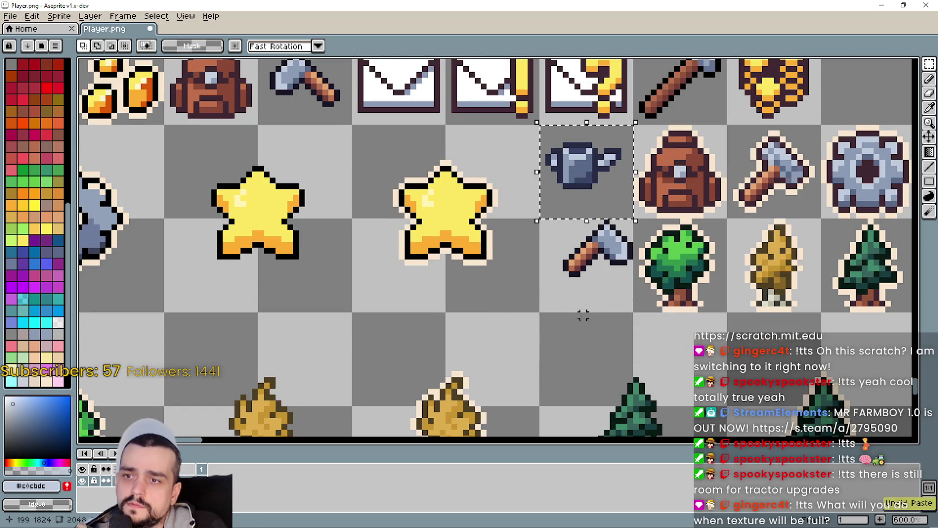
pyautogui.click(564, 266)
pyautogui.press('Left')
pyautogui.press('Left')
pyautogui.press('Left')
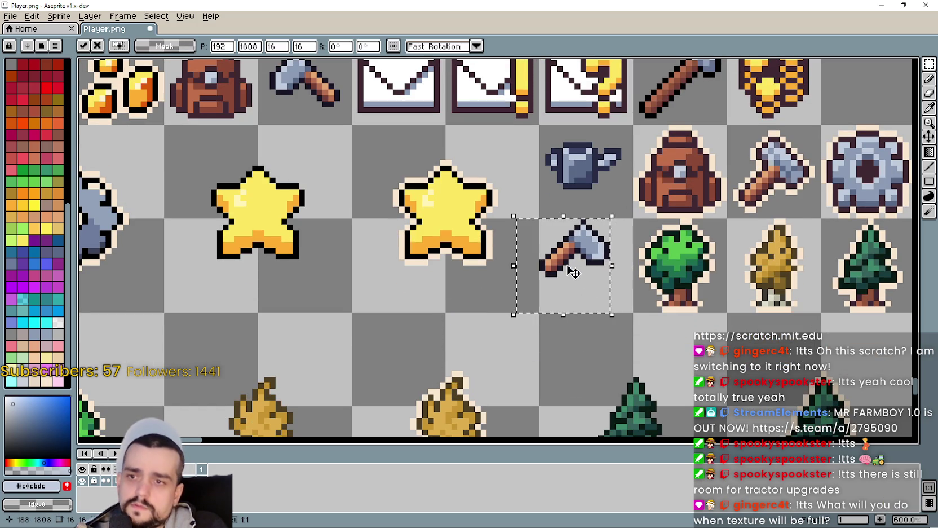
# Try watering-can copies under the axe head, undo them, and discard the floating copy.
pyautogui.click(586, 169)
pyautogui.moveTo(596, 164)
pyautogui.mouseDown()
pyautogui.moveTo(599, 303)
pyautogui.moveTo(606, 296)
pyautogui.mouseUp()
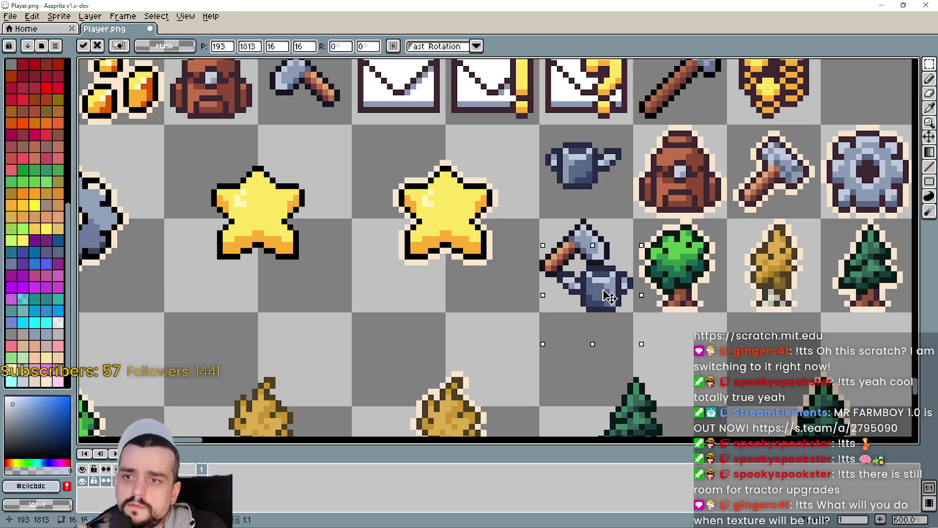
pyautogui.scroll(3, 606, 296)
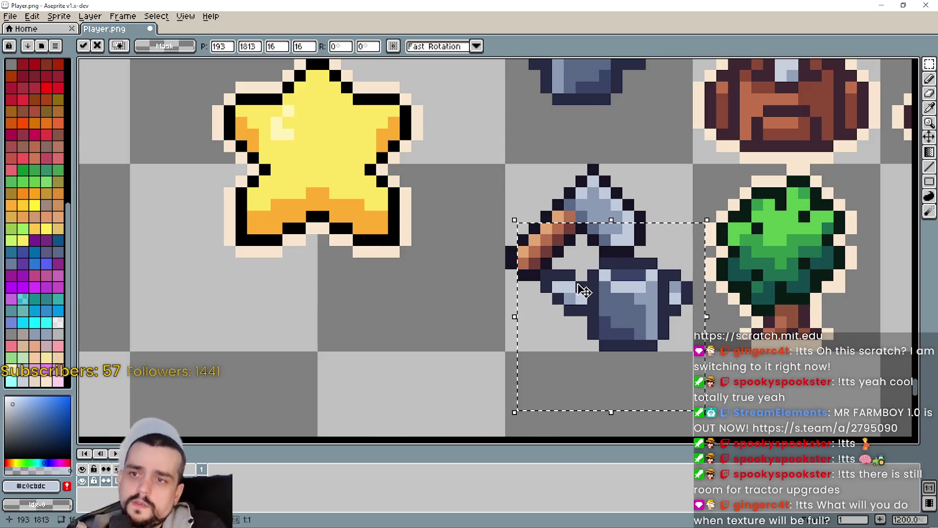
pyautogui.scroll(-2, 553, 248)
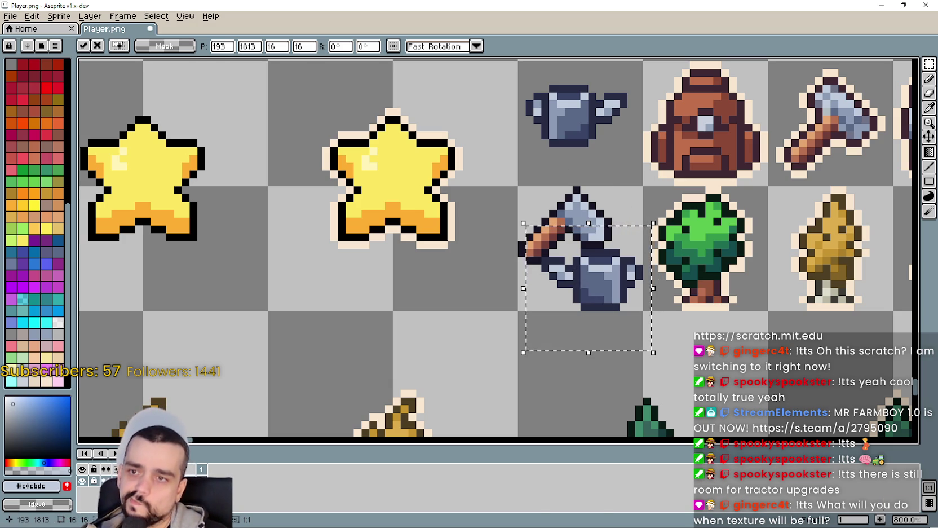
pyautogui.hotkey('ctrl', 'z')
pyautogui.moveTo(553, 255); pyautogui.dragTo(570, 263)
pyautogui.scroll(-2, 506, 268)
pyautogui.hotkey('ctrl', 'z')
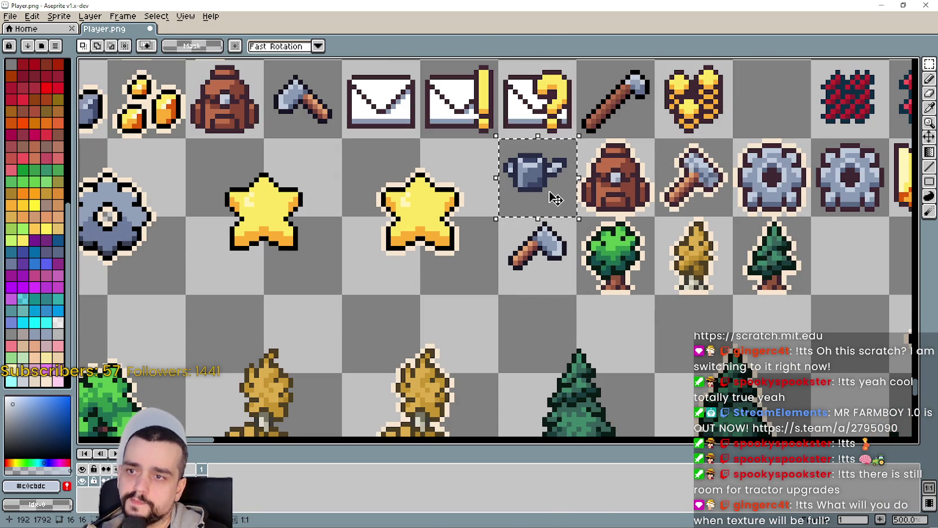
pyautogui.moveTo(555, 207); pyautogui.dragTo(544, 270)
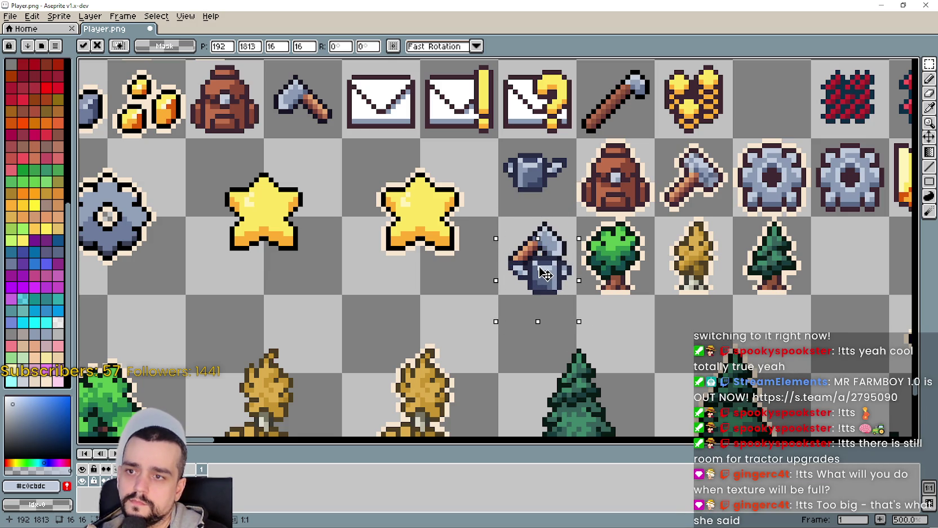
pyautogui.press('Escape')
# Flip the axe horizontally, move it up-left, and paste a watering-can copy onto its cell.
pyautogui.scroll(1, 541, 262)
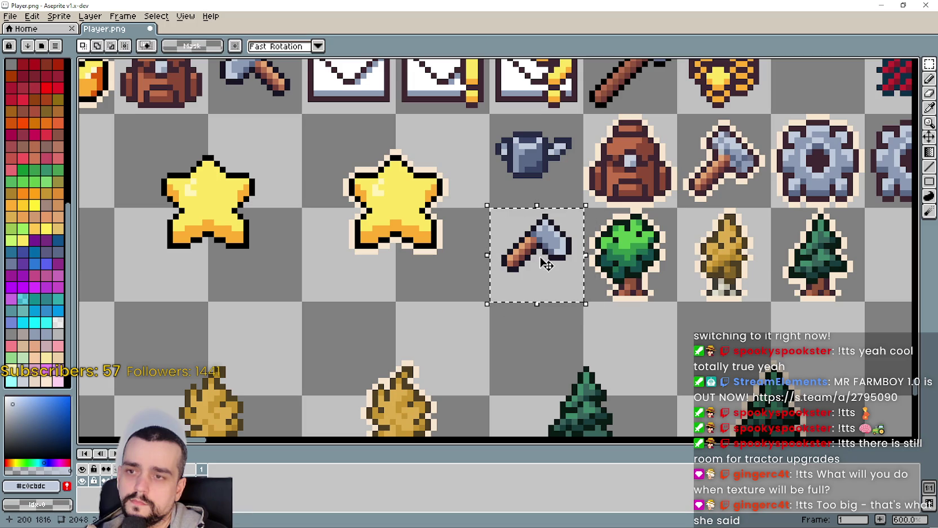
pyautogui.hotkey('shift', 'h')
pyautogui.moveTo(548, 274); pyautogui.dragTo(540, 268)
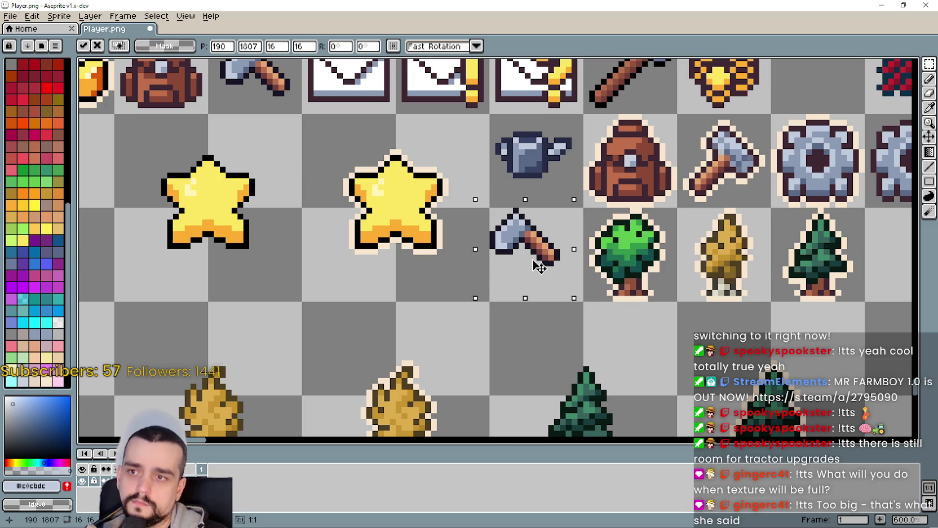
pyautogui.click(657, 322)
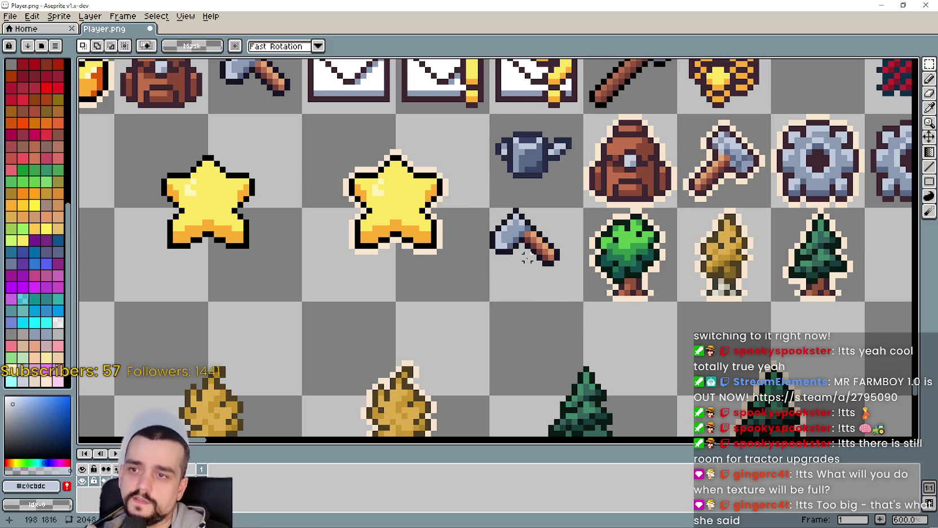
pyautogui.hotkey('ctrl', 'v')
pyautogui.moveTo(536, 177); pyautogui.dragTo(533, 284)
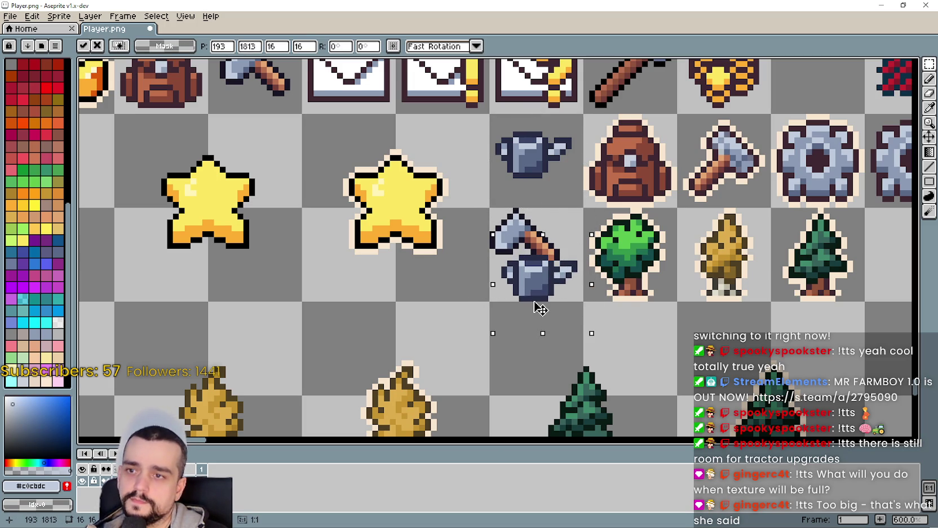
pyautogui.press('Right')
# Undo the watering can over the axe and move the axe toward the right of its cell.
pyautogui.scroll(4, 459, 252)
pyautogui.scroll(-4, 458, 251)
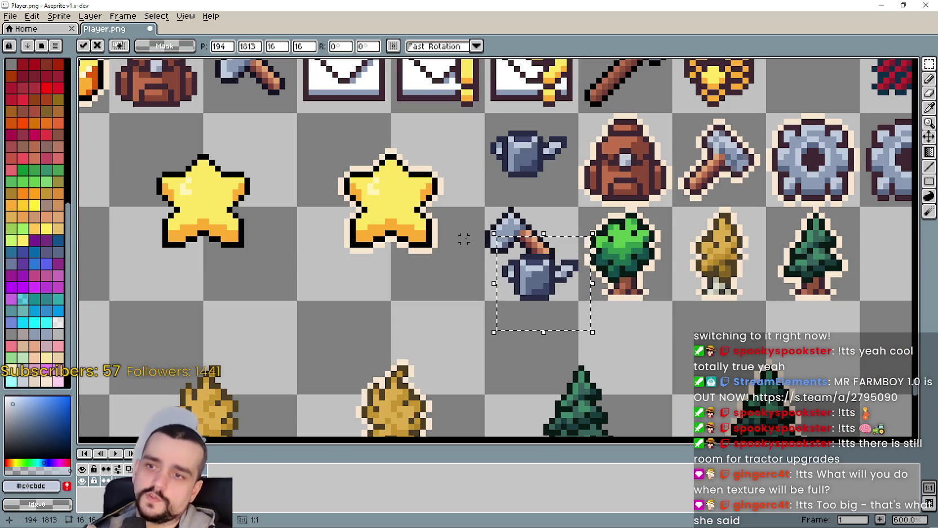
pyautogui.scroll(3, 463, 239)
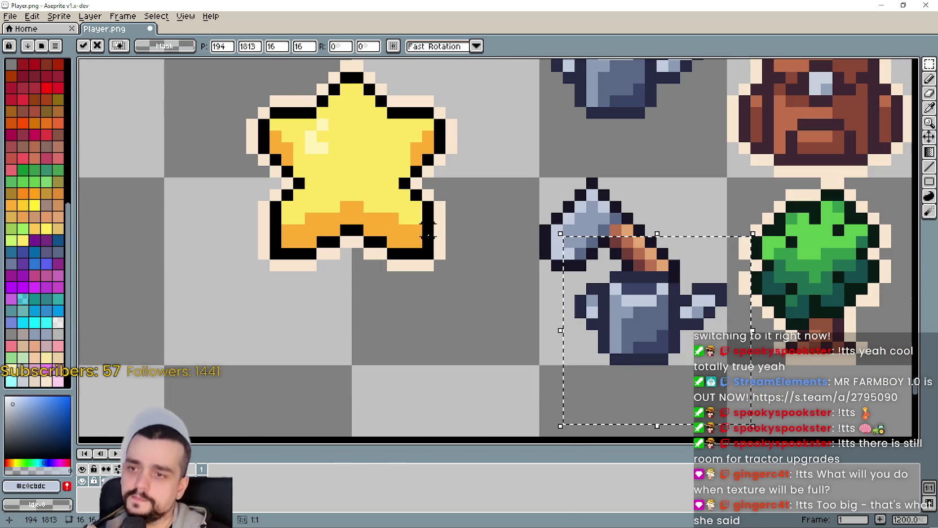
pyautogui.hotkey('ctrl', 'd')
pyautogui.scroll(-4, 541, 322)
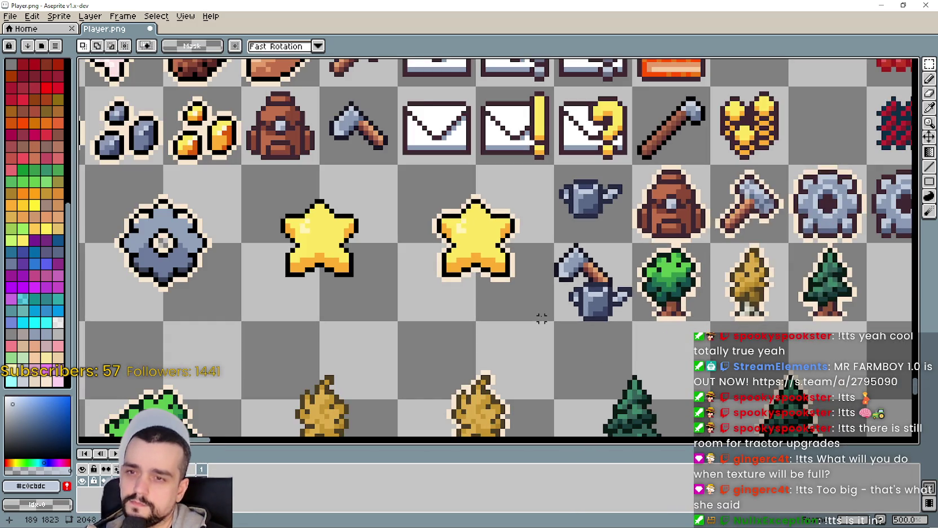
pyautogui.scroll(3, 682, 324)
pyautogui.scroll(-5, 682, 324)
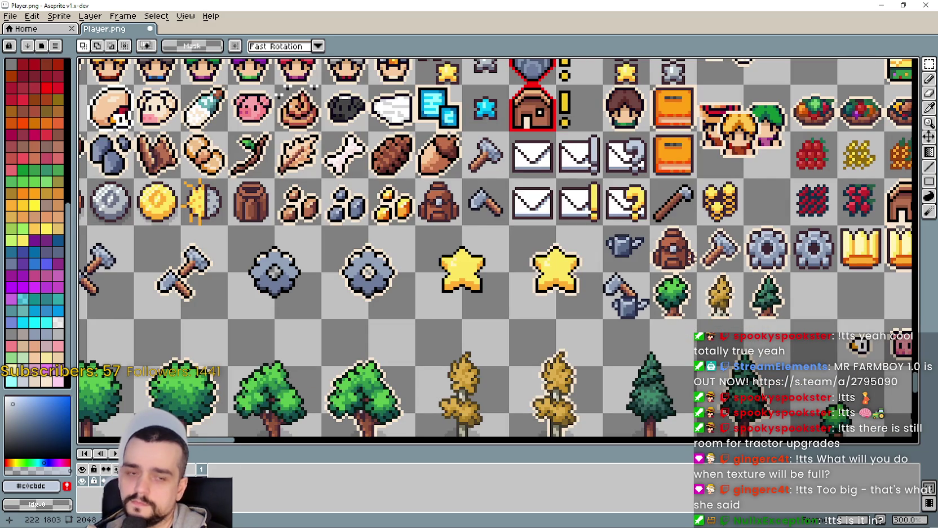
pyautogui.scroll(3, 649, 251)
pyautogui.scroll(-5, 532, 326)
pyautogui.scroll(6, 532, 326)
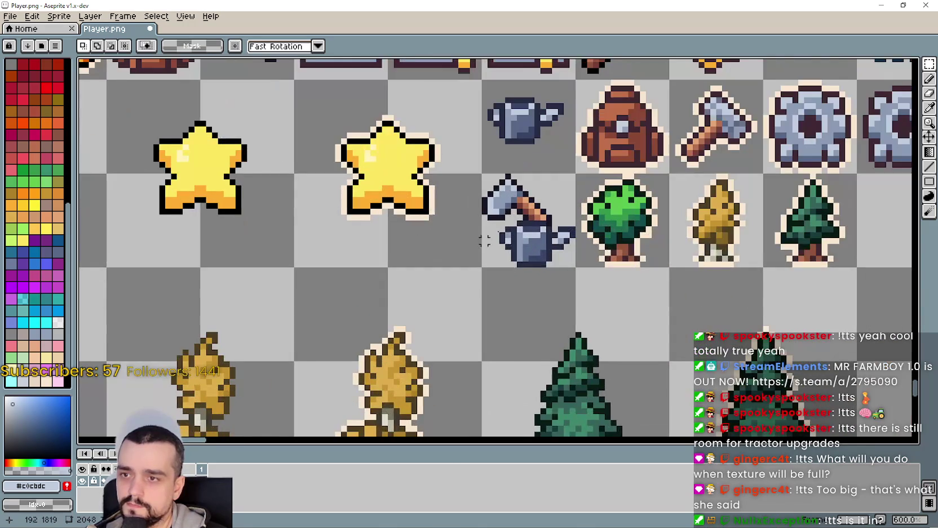
pyautogui.hotkey('ctrl', 'z')
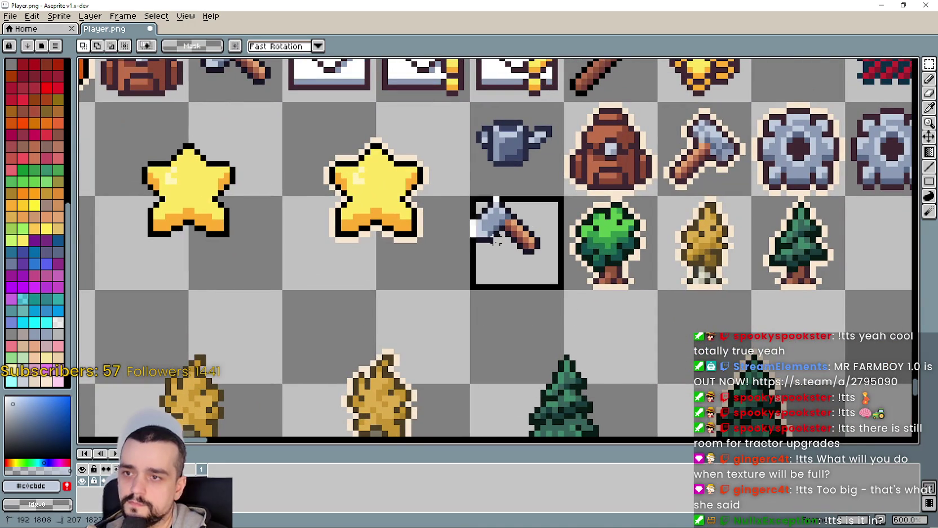
pyautogui.moveTo(473, 197); pyautogui.dragTo(561, 288)
pyautogui.moveTo(492, 250); pyautogui.dragTo(507, 250)
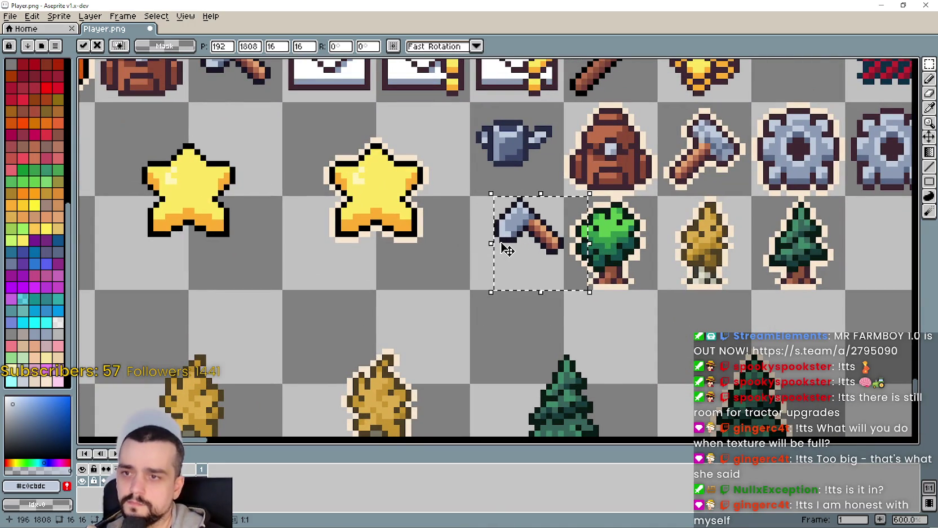
pyautogui.click(454, 244)
# Paste the watering can onto the axe cell and commit the combined icon.
pyautogui.hotkey('ctrl', 'v')
pyautogui.moveTo(539, 166); pyautogui.dragTo(534, 289)
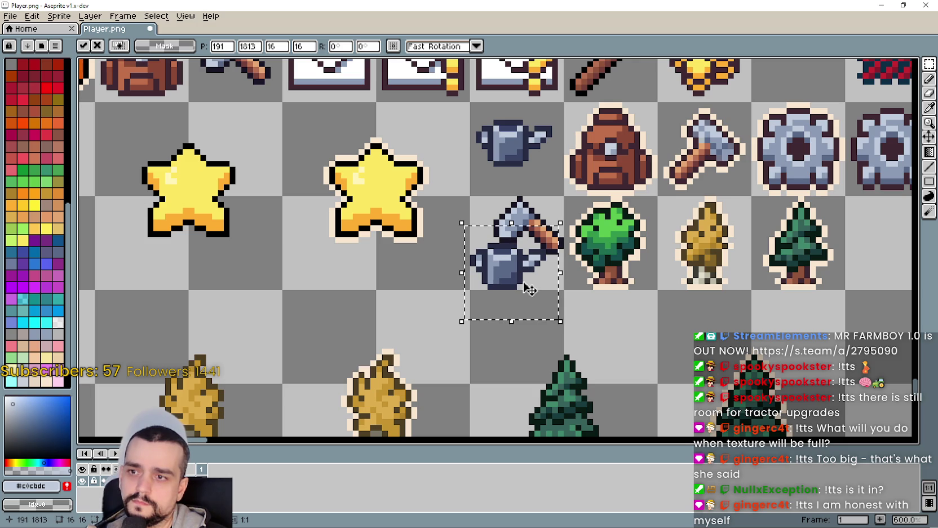
pyautogui.click(619, 309)
pyautogui.scroll(2, 619, 310)
pyautogui.scroll(1, 526, 260)
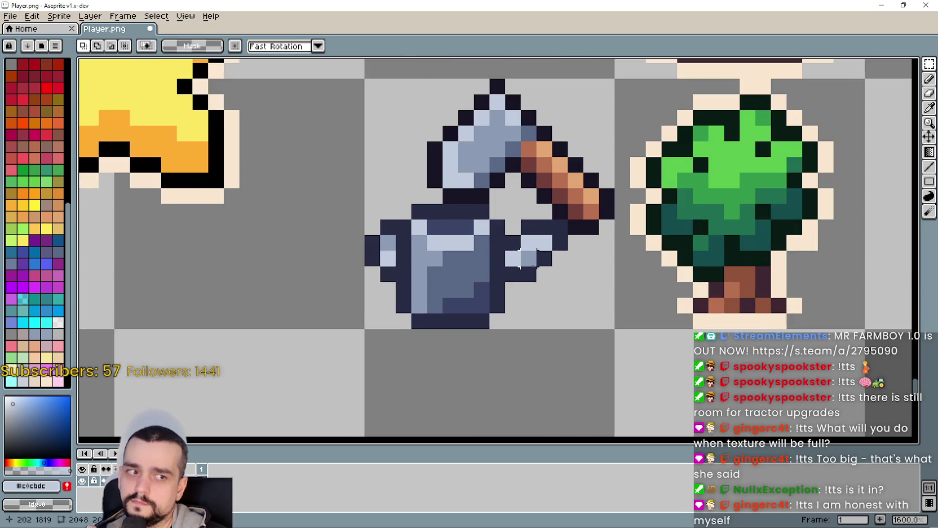
pyautogui.scroll(-2, 526, 260)
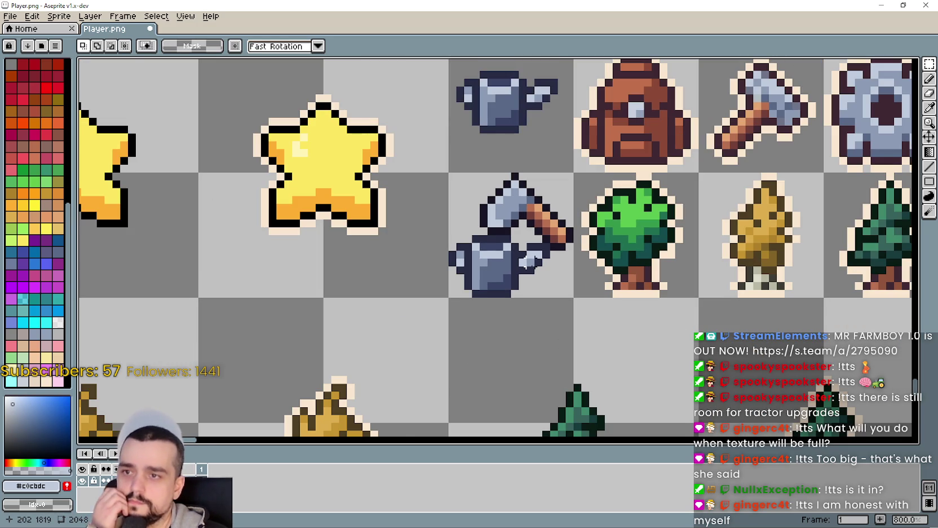
pyautogui.scroll(-2, 527, 261)
pyautogui.moveTo(517, 304)
pyautogui.mouseDown()
pyautogui.moveTo(561, 346)
pyautogui.moveTo(643, 368)
pyautogui.moveTo(495, 288)
pyautogui.mouseUp()
pyautogui.scroll(2, 524, 250)
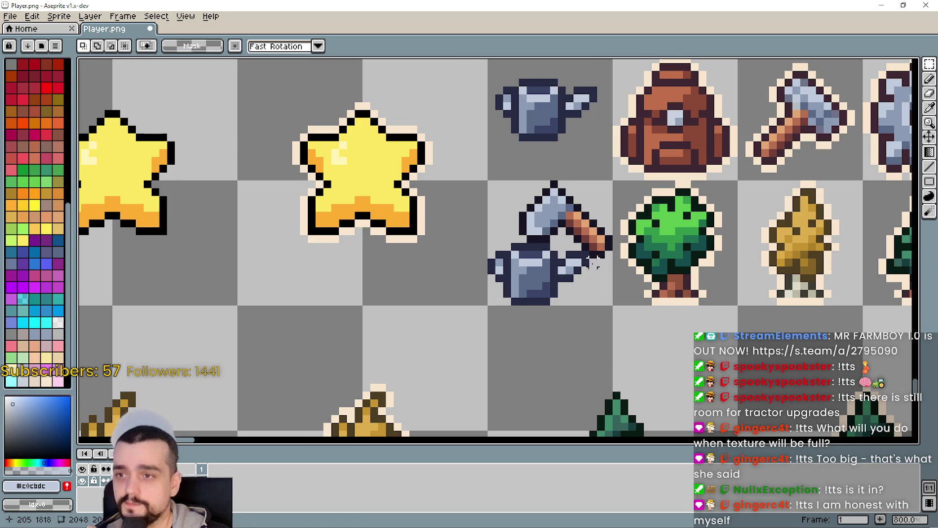
pyautogui.scroll(-2, 597, 263)
pyautogui.scroll(2, 491, 338)
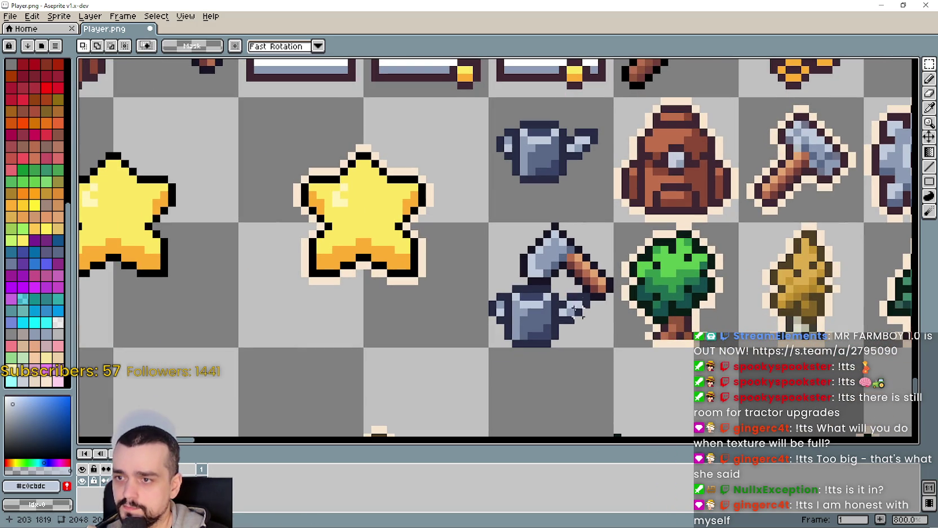
pyautogui.scroll(-1, 547, 219)
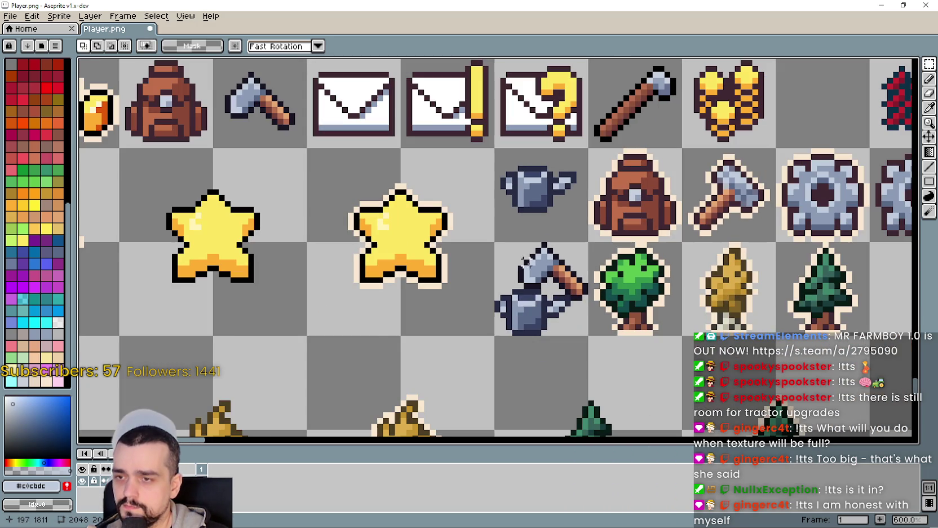
pyautogui.moveTo(511, 332); pyautogui.dragTo(540, 288)
# Undo the combined paste, shift the axe slightly left, and cancel another watering-can copy.
pyautogui.hotkey('ctrl', 'z')
pyautogui.moveTo(527, 187); pyautogui.dragTo(620, 281)
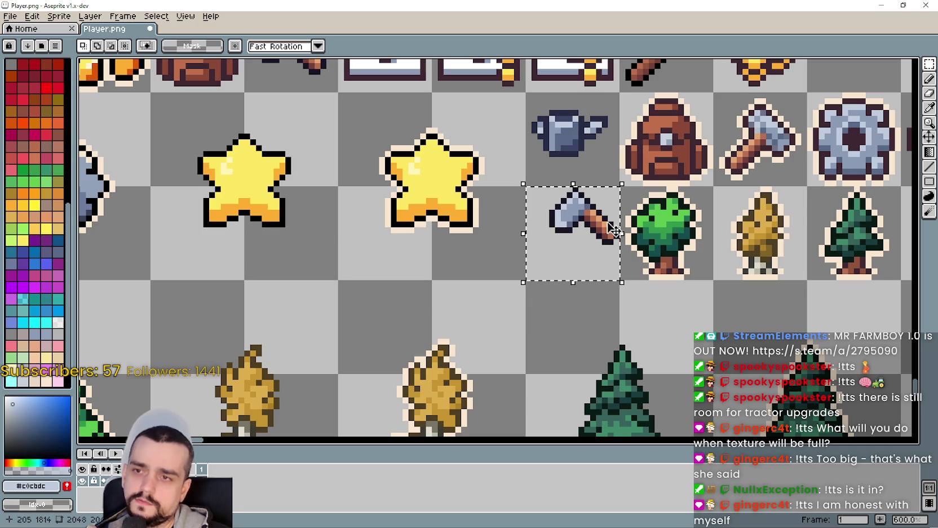
pyautogui.moveTo(618, 231); pyautogui.dragTo(602, 231)
pyautogui.moveTo(526, 93); pyautogui.dragTo(619, 186)
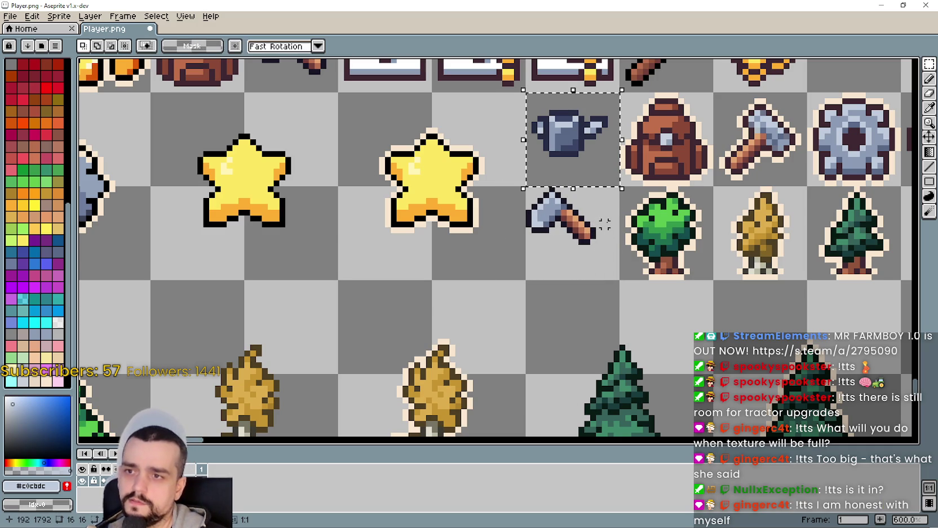
pyautogui.moveTo(584, 136)
pyautogui.mouseDown()
pyautogui.moveTo(578, 265)
pyautogui.moveTo(590, 264)
pyautogui.mouseUp()
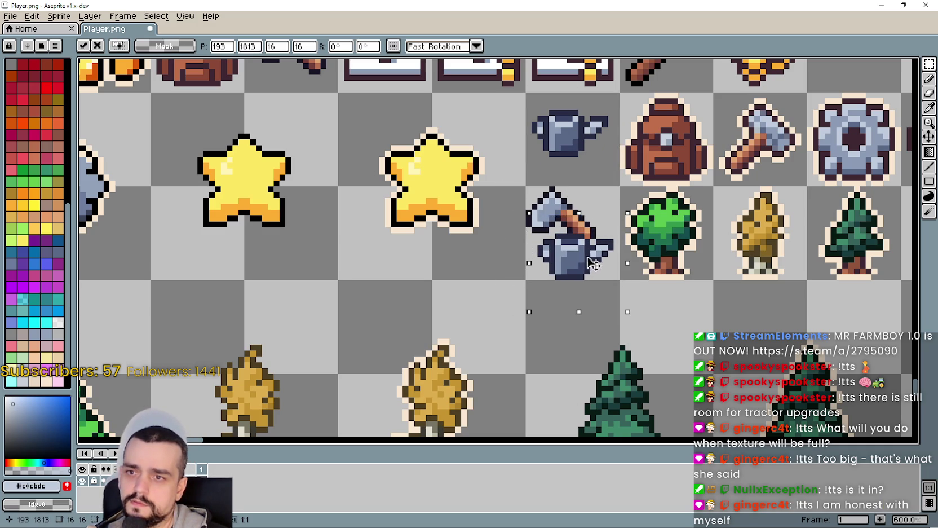
pyautogui.press('Escape')
pyautogui.scroll(-2, 540, 388)
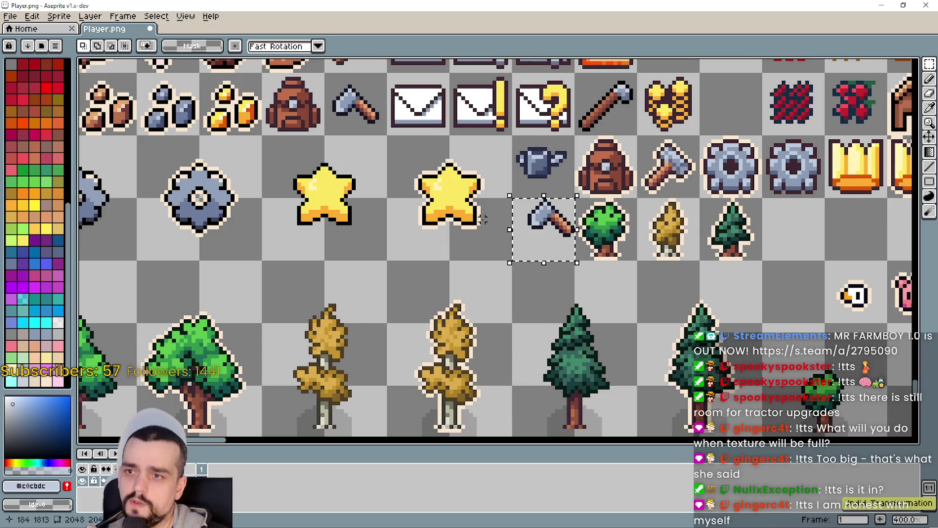
# Move the selected axe into the empty cell beside the padlock.
pyautogui.scroll(-1, 441, 293)
pyautogui.hscroll(10, 471, 281)
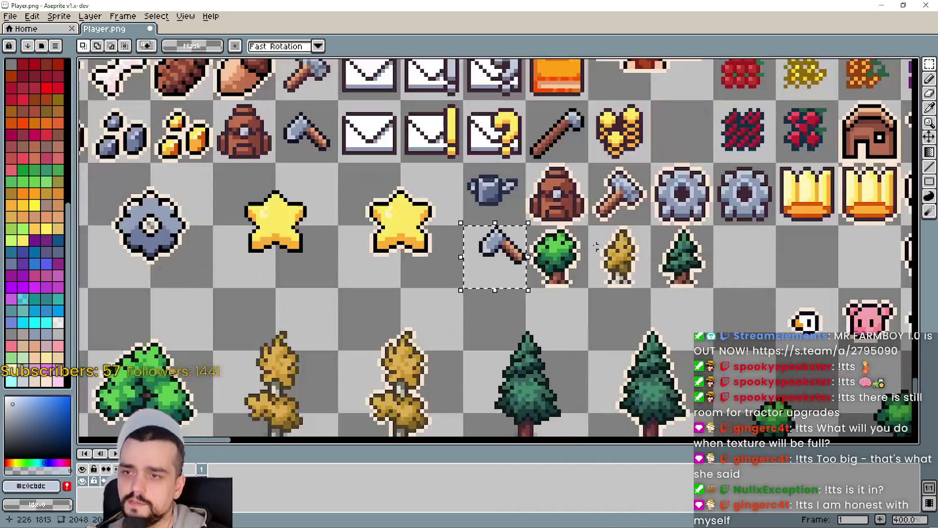
pyautogui.scroll(-1, 489, 269)
pyautogui.moveTo(510, 287)
pyautogui.mouseDown()
pyautogui.moveTo(249, 156)
pyautogui.moveTo(234, 164)
pyautogui.moveTo(432, 250)
pyautogui.mouseUp()
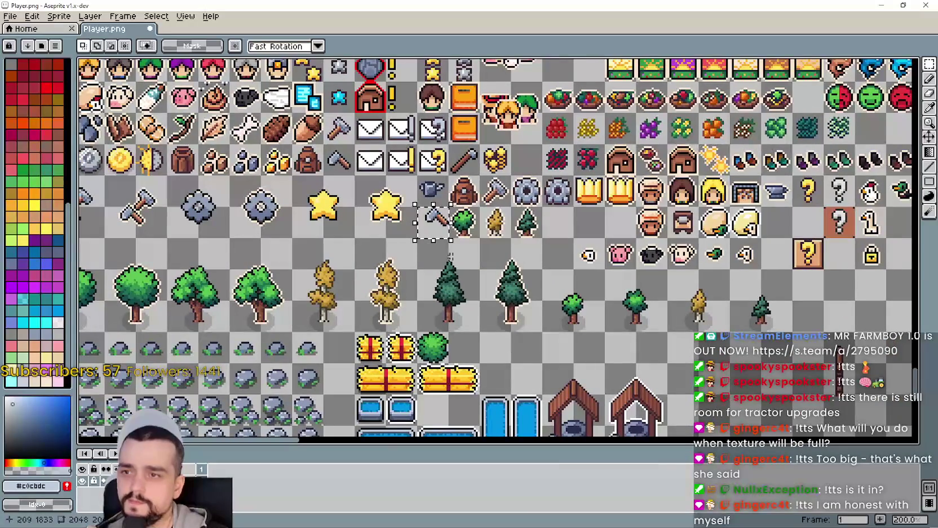
pyautogui.hscroll(5, 432, 249)
pyautogui.moveTo(293, 210)
pyautogui.mouseDown()
pyautogui.moveTo(488, 260)
pyautogui.moveTo(418, 194)
pyautogui.moveTo(441, 211)
pyautogui.mouseUp()
pyautogui.scroll(3, 488, 259)
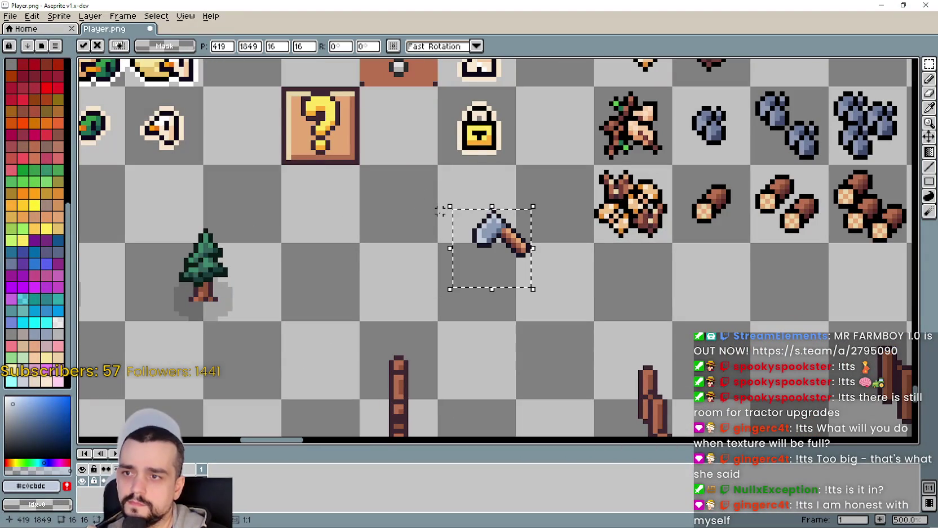
pyautogui.click(385, 277)
# Paste a copy of the watering can and nudge it directly beneath the axe.
pyautogui.scroll(-2, 385, 277)
pyautogui.scroll(1, 425, 241)
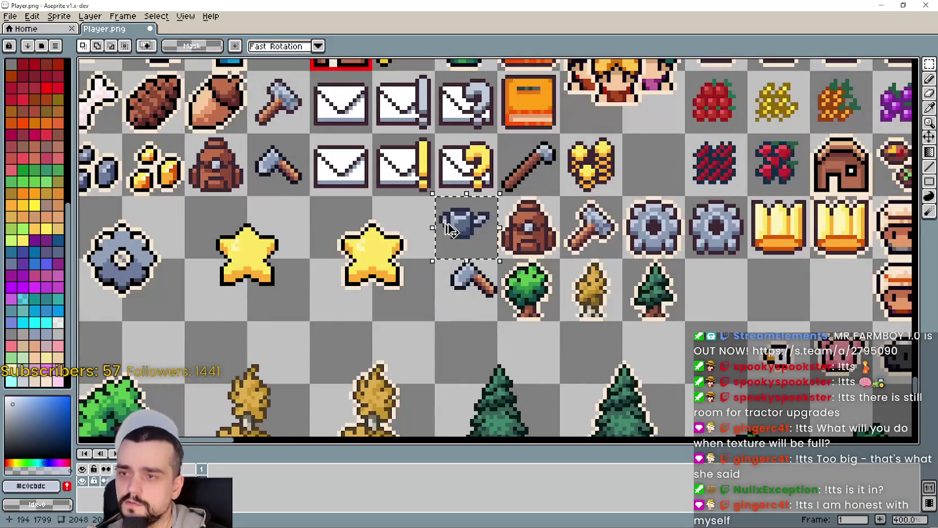
pyautogui.scroll(-1, 449, 229)
pyautogui.hscroll(5, 361, 226)
pyautogui.scroll(2, 272, 157)
pyautogui.hotkey('ctrl', 'v')
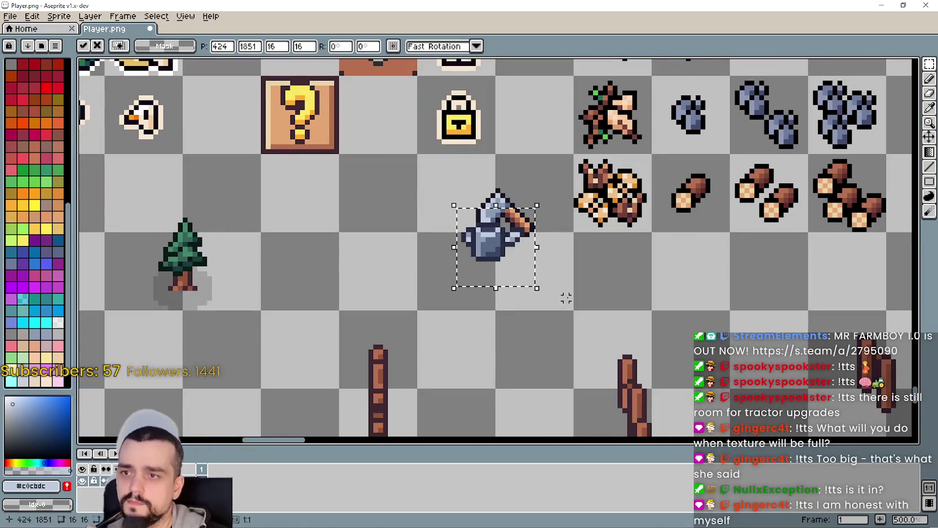
pyautogui.moveTo(499, 248)
pyautogui.mouseDown()
pyautogui.moveTo(491, 276)
pyautogui.moveTo(488, 262)
pyautogui.moveTo(501, 275)
pyautogui.mouseUp()
pyautogui.scroll(1, 491, 277)
pyautogui.press('Up')
pyautogui.press('Left')
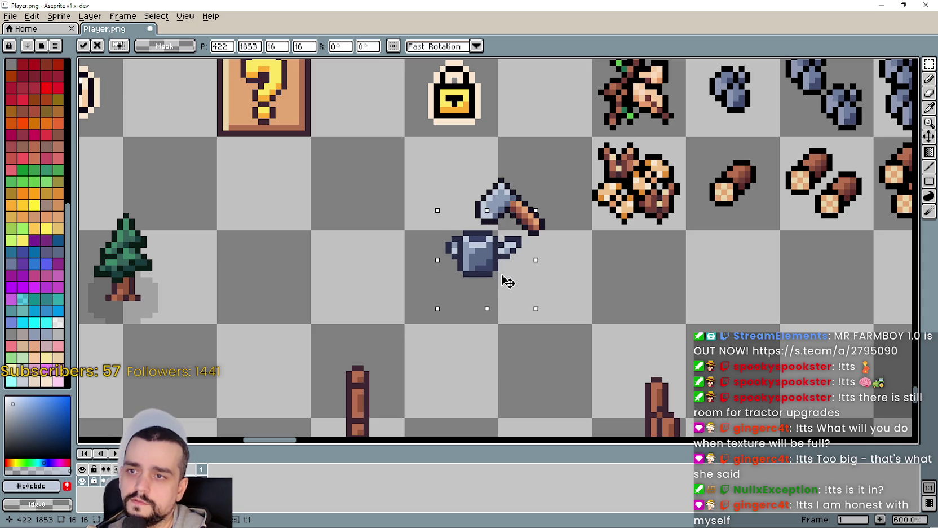
pyautogui.press('Down')
pyautogui.press('Right')
pyautogui.press('Right')
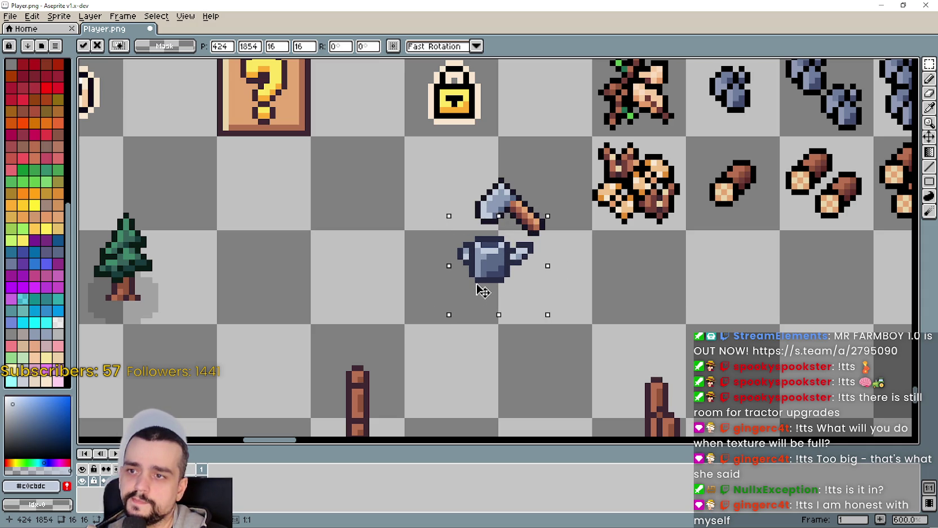
pyautogui.moveTo(508, 297)
pyautogui.mouseDown()
pyautogui.moveTo(525, 291)
pyautogui.moveTo(520, 285)
pyautogui.mouseUp()
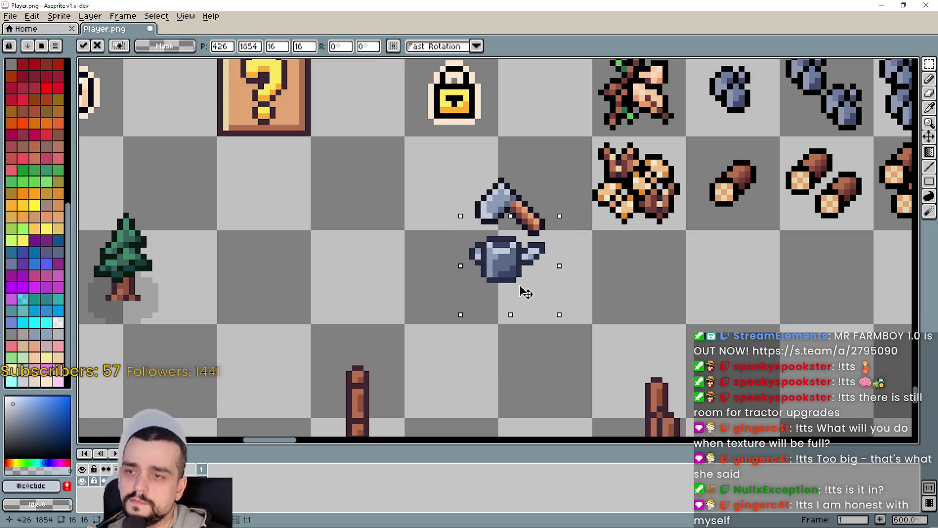
pyautogui.click(436, 255)
# Select the stacked axe-and-watering-can icon to check it, then deselect it.
pyautogui.scroll(-3, 724, 287)
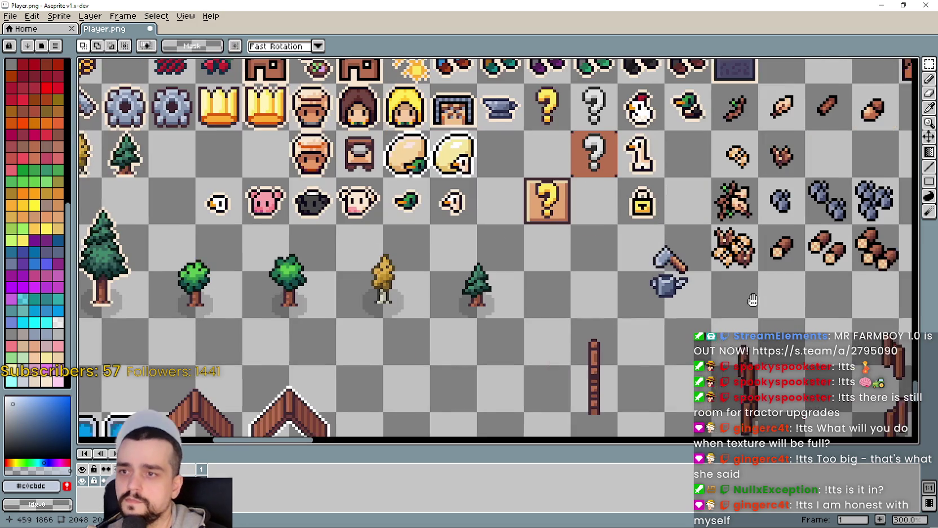
pyautogui.scroll(2, 721, 320)
pyautogui.moveTo(607, 293); pyautogui.dragTo(711, 198)
pyautogui.click(571, 201)
pyautogui.moveTo(609, 188); pyautogui.dragTo(711, 304)
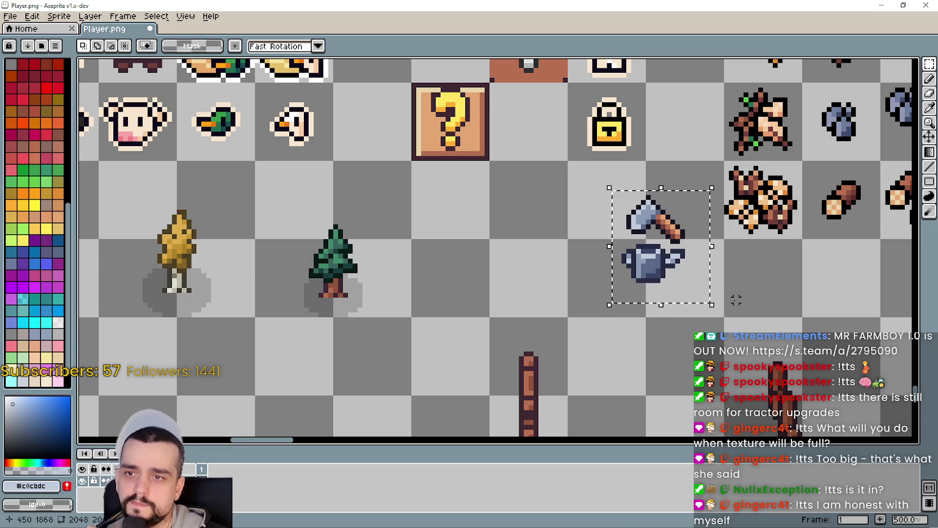
pyautogui.click(570, 272)
pyautogui.scroll(-1, 587, 275)
pyautogui.scroll(3, 641, 216)
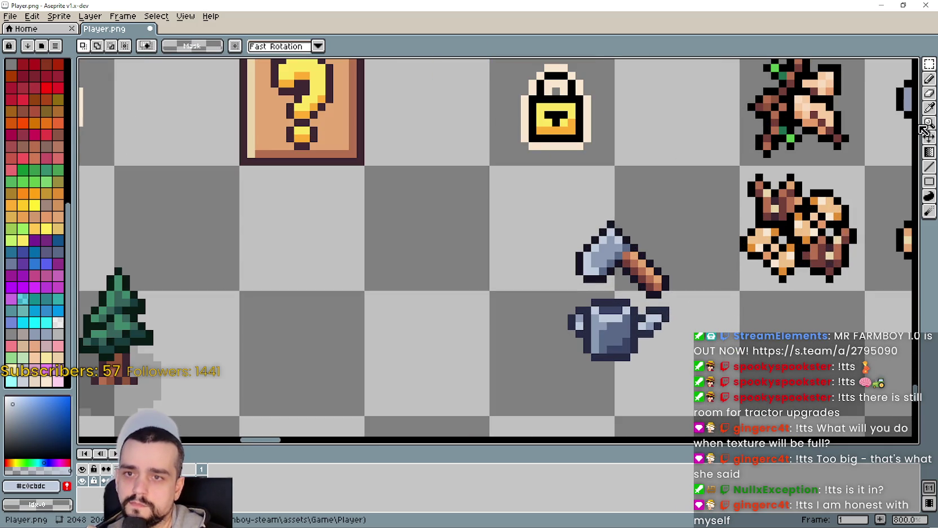
# Draw dark outline lines along the watering can's spout and right edge using the axe's outline colour.
pyautogui.press('i')
pyautogui.scroll(2, 677, 270)
pyautogui.click(654, 276)
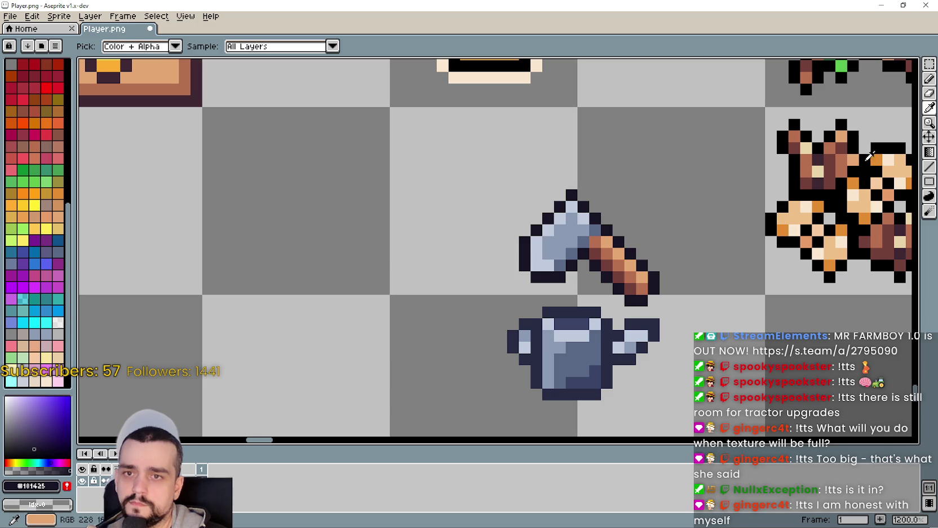
pyautogui.click(928, 168)
pyautogui.scroll(3, 586, 337)
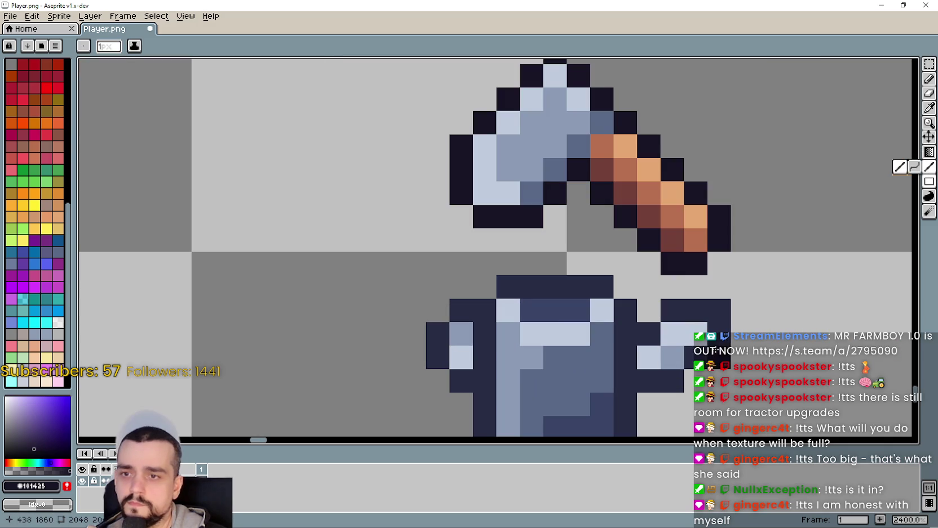
pyautogui.moveTo(673, 377)
pyautogui.mouseDown()
pyautogui.moveTo(648, 381)
pyautogui.moveTo(648, 335)
pyautogui.moveTo(674, 310)
pyautogui.moveTo(716, 312)
pyautogui.mouseUp()
pyautogui.moveTo(625, 311)
pyautogui.mouseDown()
pyautogui.moveTo(601, 320)
pyautogui.moveTo(504, 315)
pyautogui.moveTo(470, 185)
pyautogui.moveTo(457, 243)
pyautogui.moveTo(440, 230)
pyautogui.moveTo(513, 168)
pyautogui.moveTo(599, 160)
pyautogui.mouseUp()
pyautogui.scroll(-3, 623, 309)
pyautogui.scroll(-8, 596, 335)
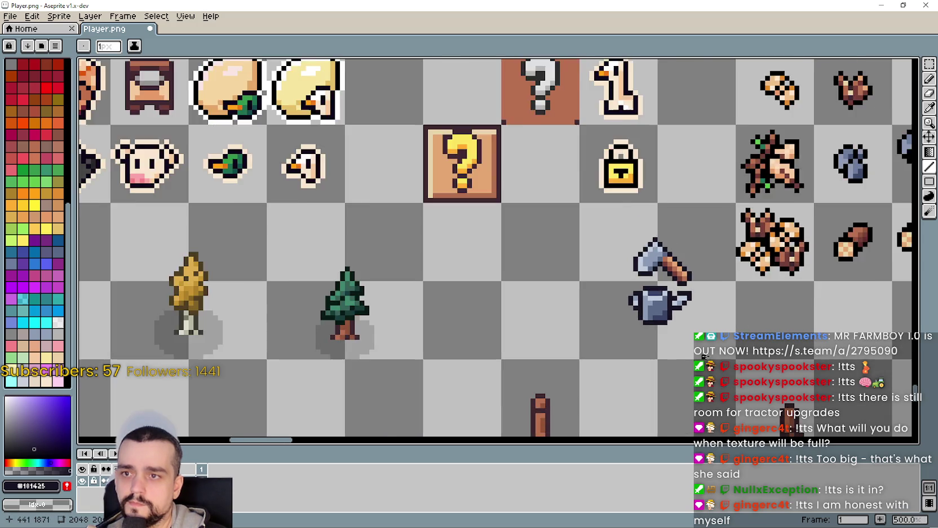
pyautogui.scroll(2, 551, 286)
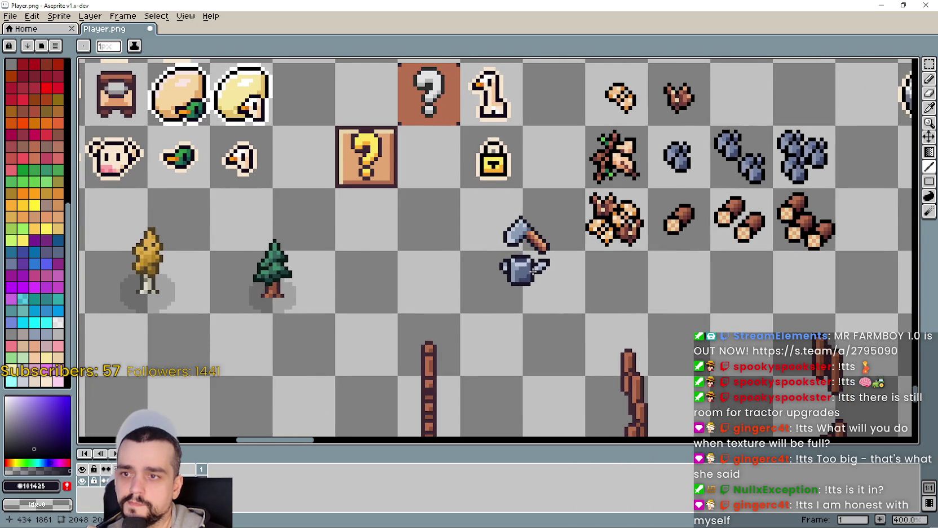
pyautogui.scroll(-3, 542, 260)
# Save Player.png with Ctrl+S and return to Godot.
pyautogui.hotkey('ctrl', 's')
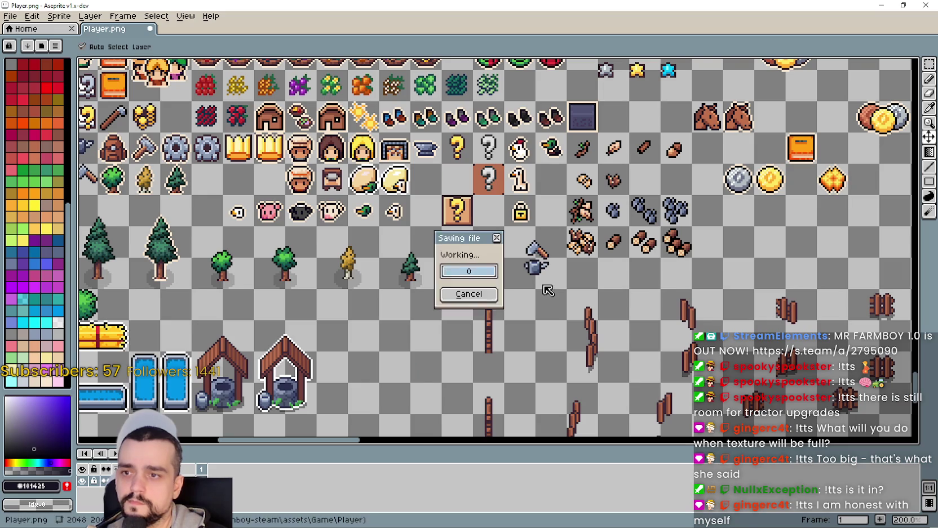
pyautogui.scroll(-2, 570, 272)
pyautogui.scroll(-1, 569, 271)
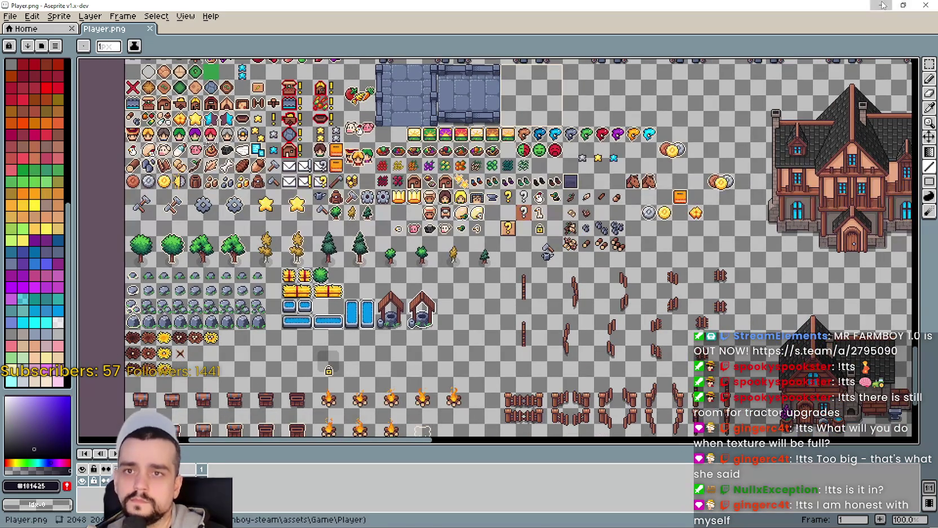
pyautogui.hotkey('alt', 'Tab')
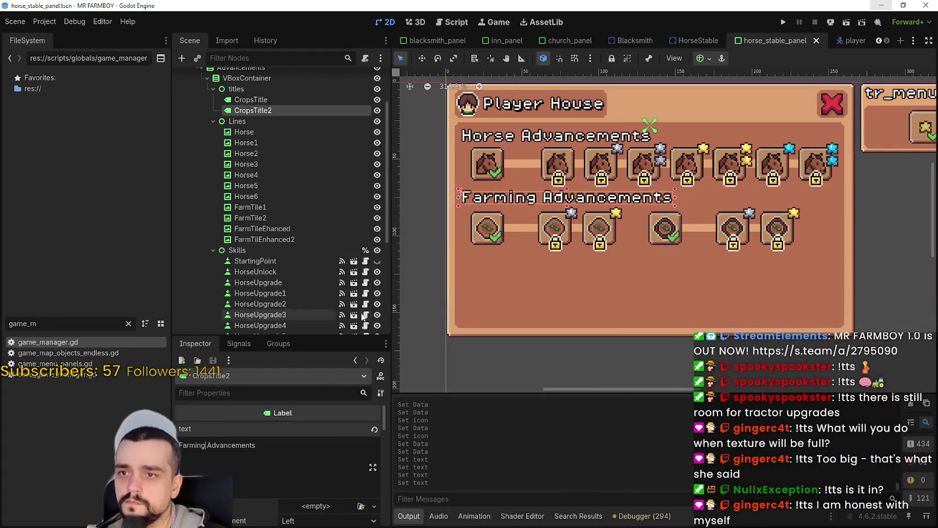
# Select FarmTileUnlock in the scene tree, then the FarmTile1 button to view it in the Inspector.
pyautogui.scroll(-5, 286, 298)
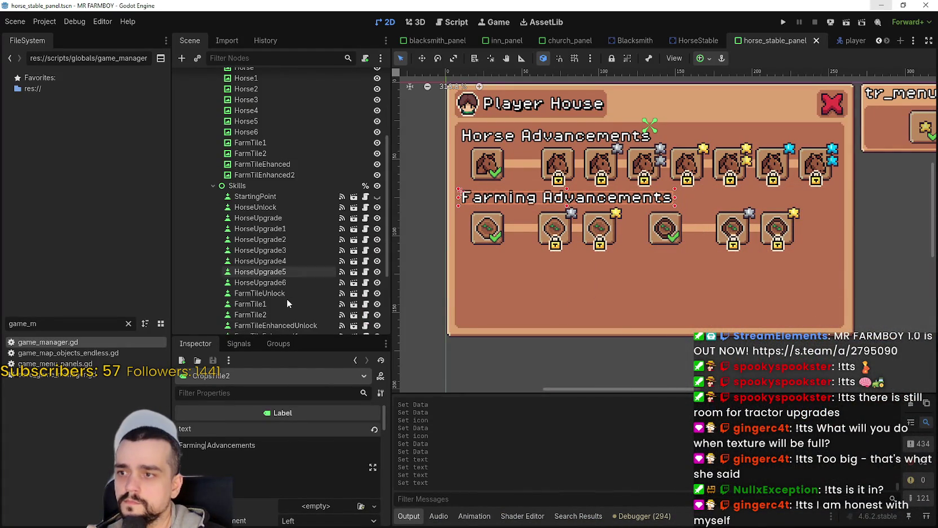
pyautogui.click(481, 234)
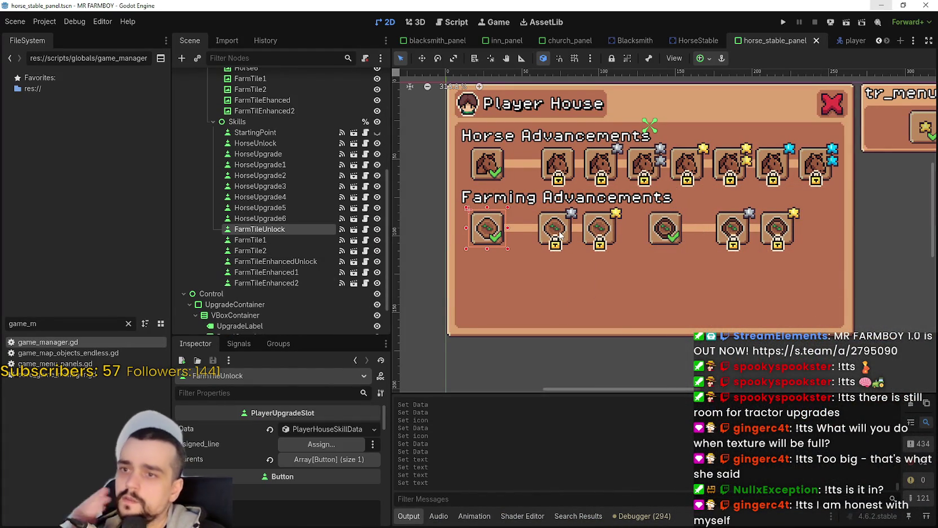
pyautogui.click(560, 236)
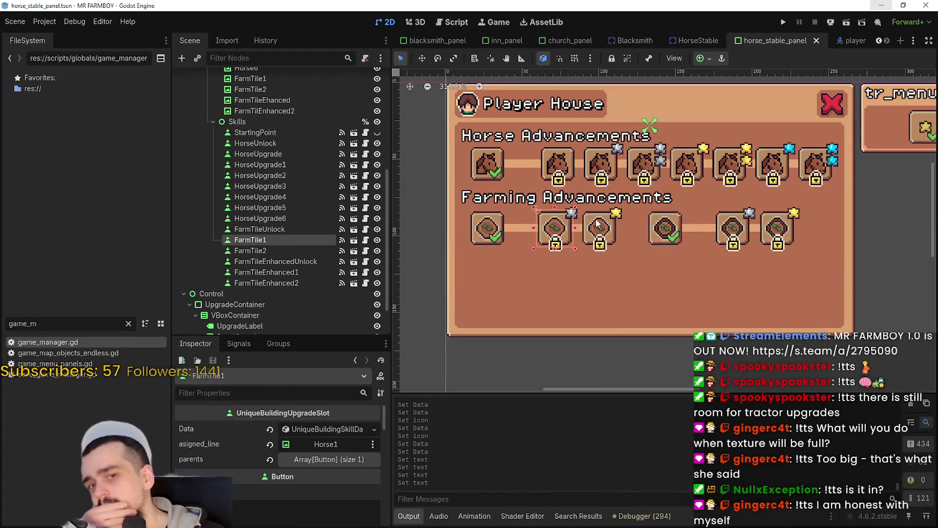
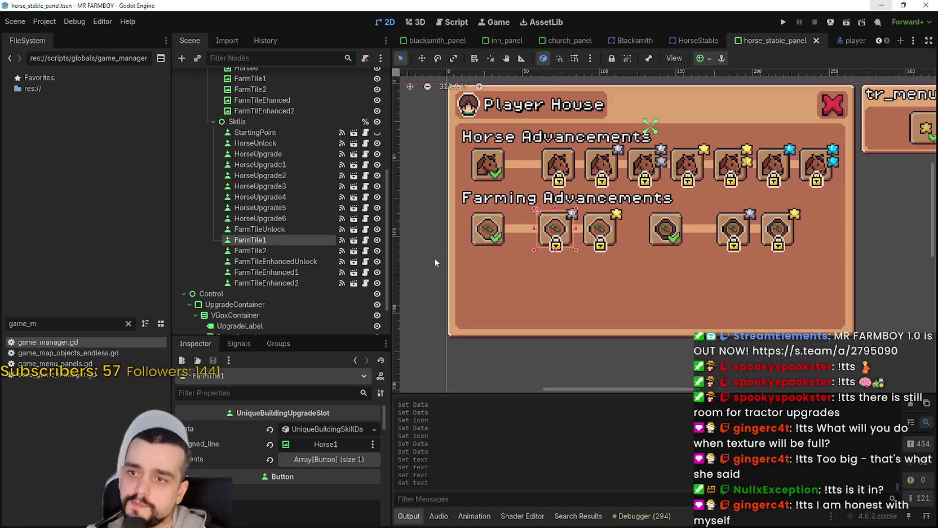
# Rubber-band select the Farming Advancements title, lines and slots so the Inspector shows 11 selected Controls.
pyautogui.moveTo(423, 260)
pyautogui.mouseDown()
pyautogui.moveTo(627, 222)
pyautogui.moveTo(633, 205)
pyautogui.mouseUp()
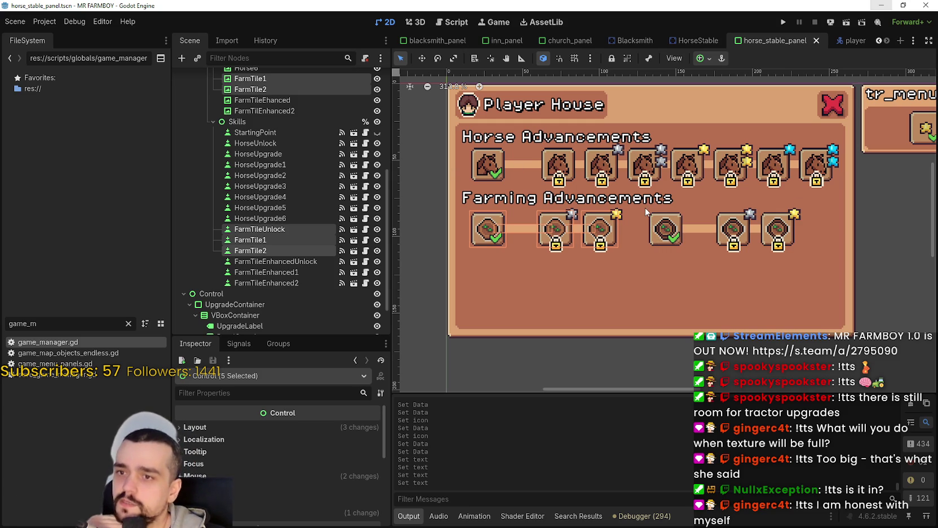
pyautogui.scroll(-2, 564, 276)
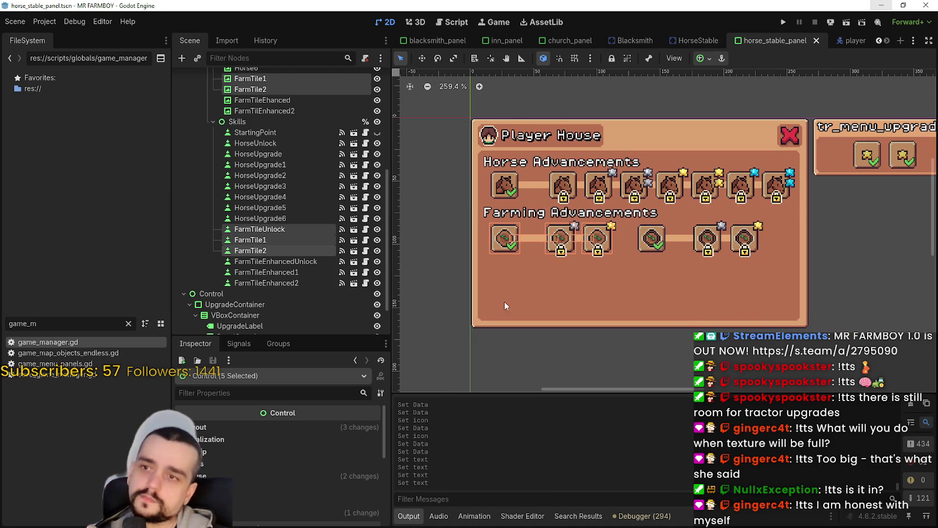
pyautogui.click(429, 278)
pyautogui.moveTo(424, 274)
pyautogui.mouseDown()
pyautogui.moveTo(807, 248)
pyautogui.moveTo(818, 204)
pyautogui.mouseUp()
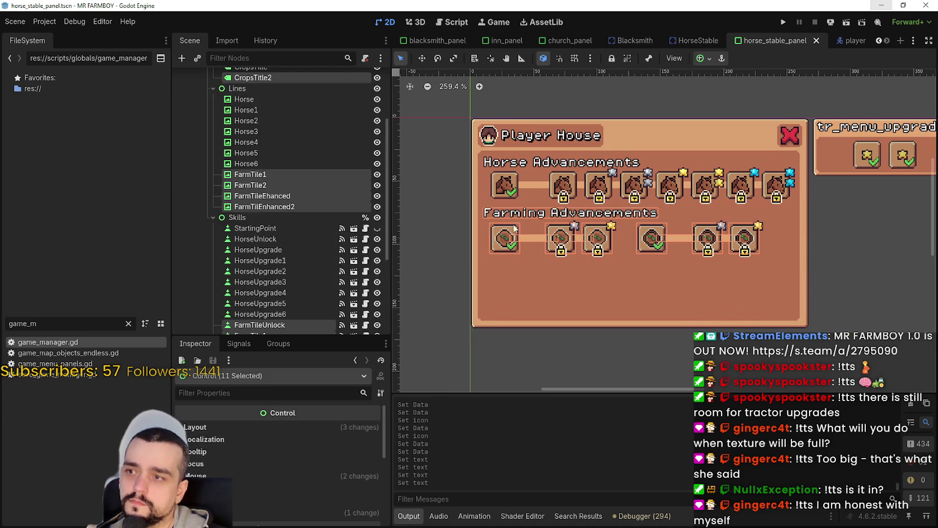
pyautogui.scroll(5, 307, 205)
pyautogui.scroll(-3, 308, 204)
pyautogui.scroll(-3, 308, 209)
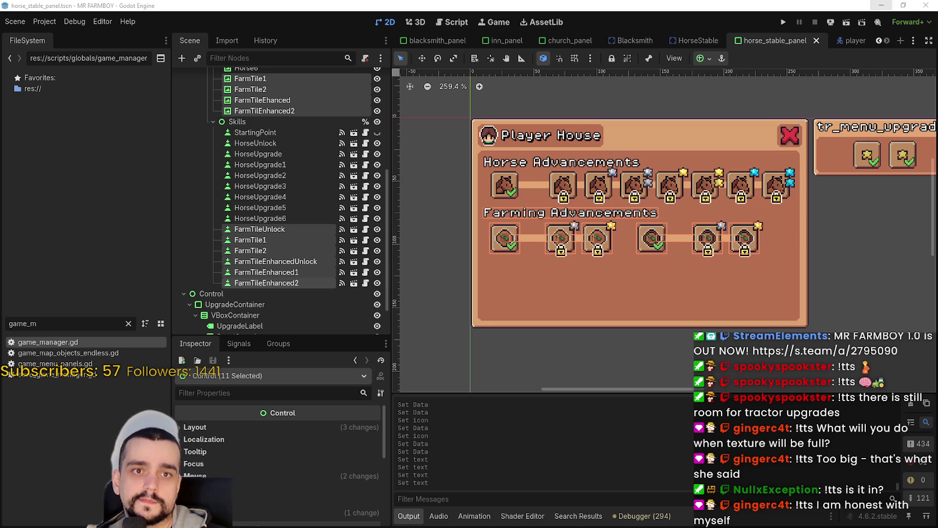
pyautogui.scroll(1, 618, 291)
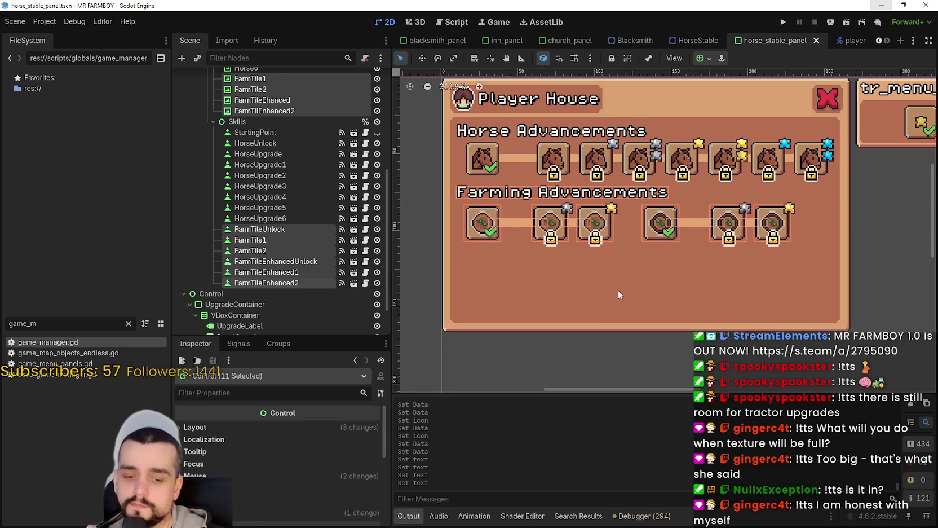
# Nudge the 11 selected Farming Advancements nodes further down the panel.
pyautogui.press('Down')
pyautogui.press('Down')
pyautogui.press('Down')
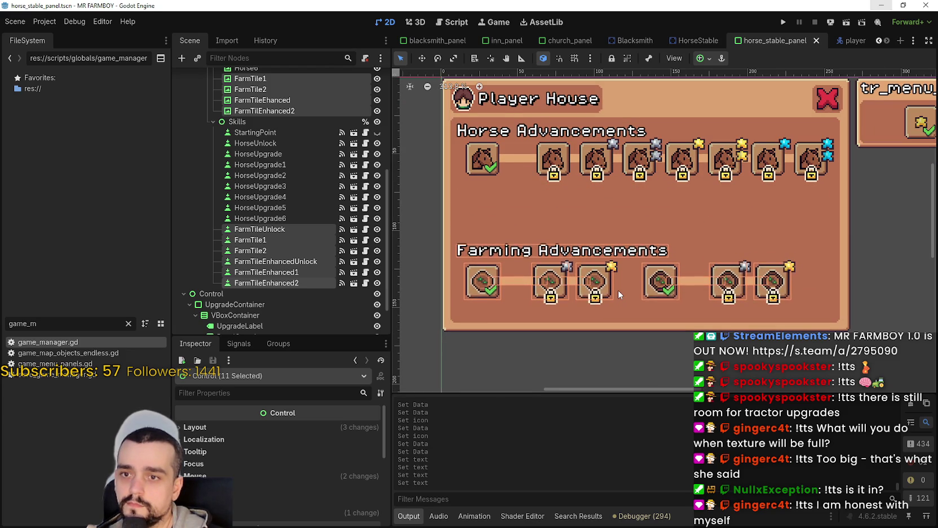
pyautogui.scroll(1, 491, 209)
pyautogui.hscroll(-2, 479, 203)
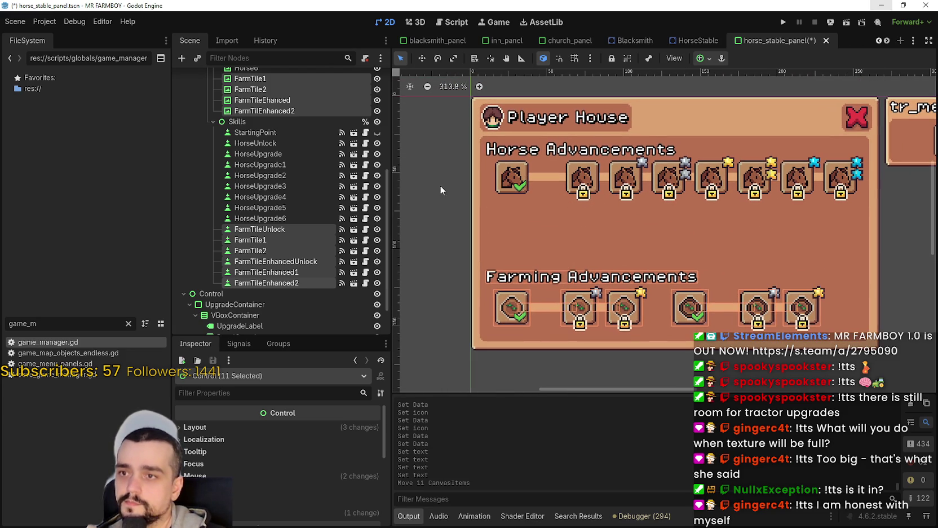
# Rubber-band select the Horse Advancements row together with its title.
pyautogui.moveTo(432, 220)
pyautogui.mouseDown()
pyautogui.moveTo(882, 164)
pyautogui.moveTo(877, 134)
pyautogui.mouseUp()
pyautogui.moveTo(429, 215); pyautogui.dragTo(872, 137)
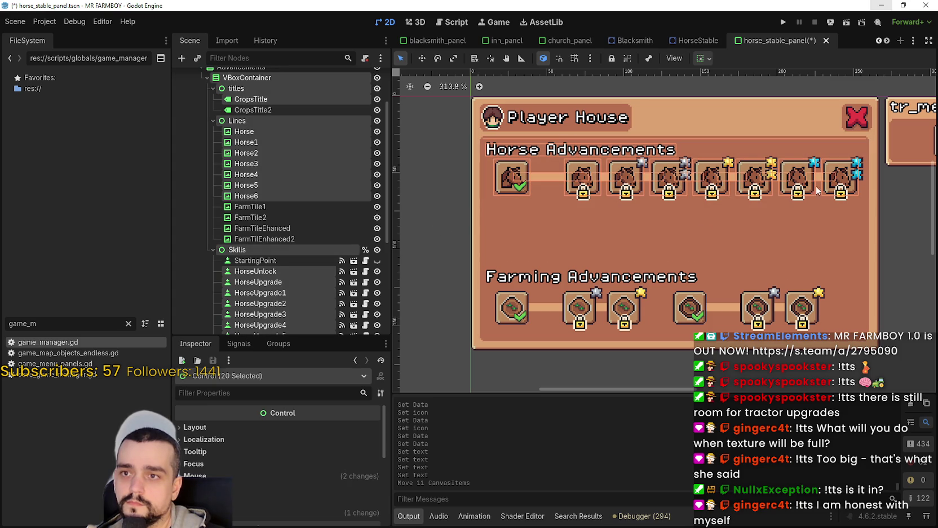
pyautogui.moveTo(429, 221); pyautogui.dragTo(872, 145)
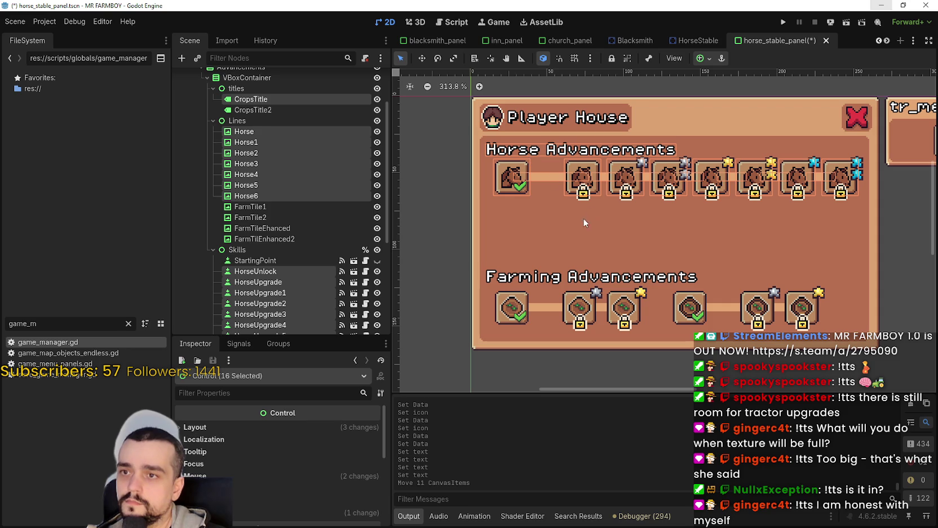
# Duplicate the Horse Advancements row with Ctrl+D and nudge the copy into the gap above Farming.
pyautogui.hotkey('ctrl', 'd')
pyautogui.click(422, 59)
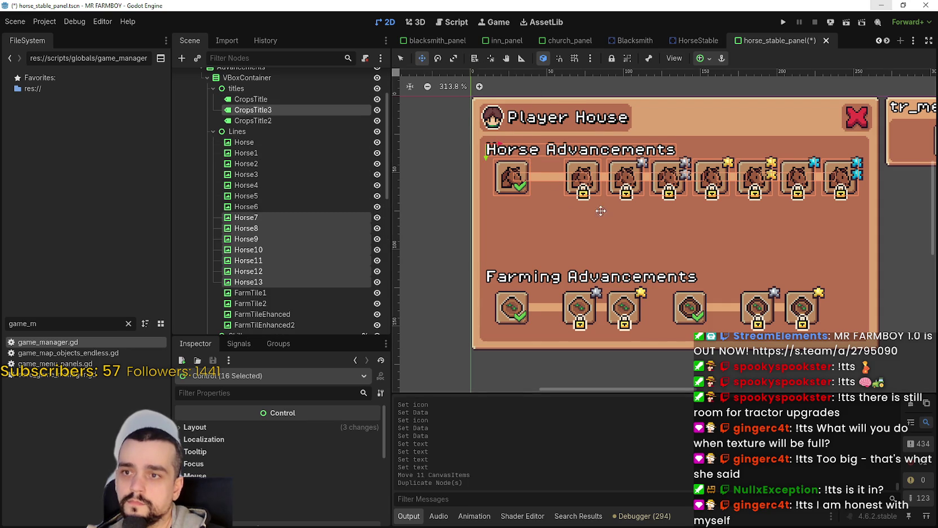
pyautogui.scroll(1, 601, 212)
pyautogui.press('Down')
pyautogui.press('Down')
pyautogui.press('Down')
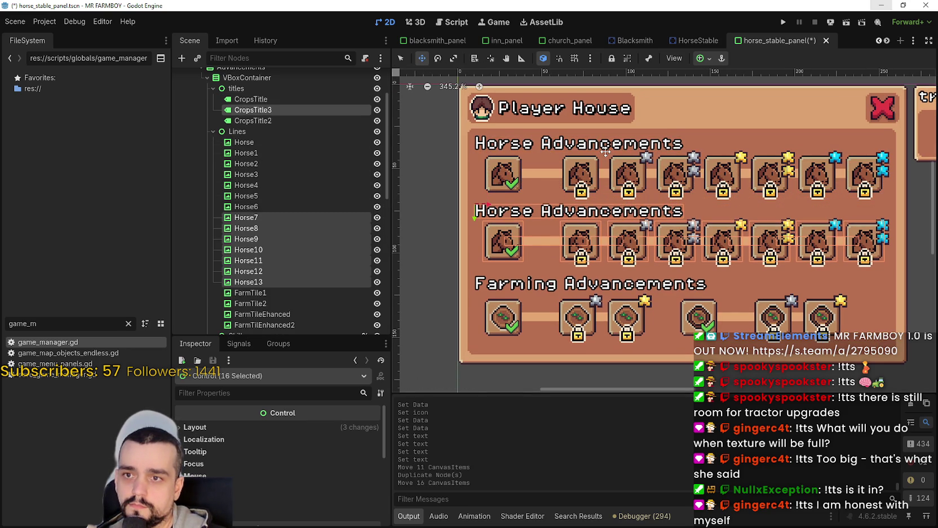
pyautogui.press('Down')
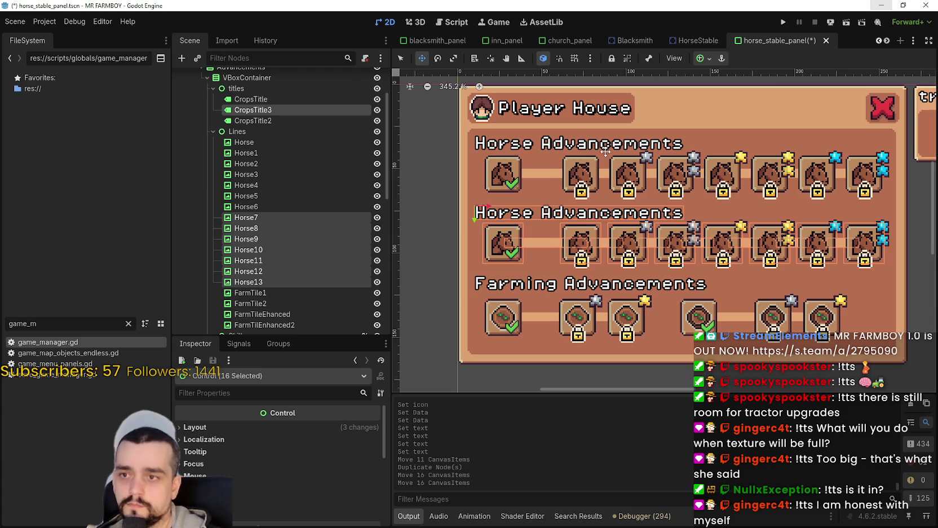
pyautogui.scroll(-1, 605, 151)
pyautogui.click(299, 217)
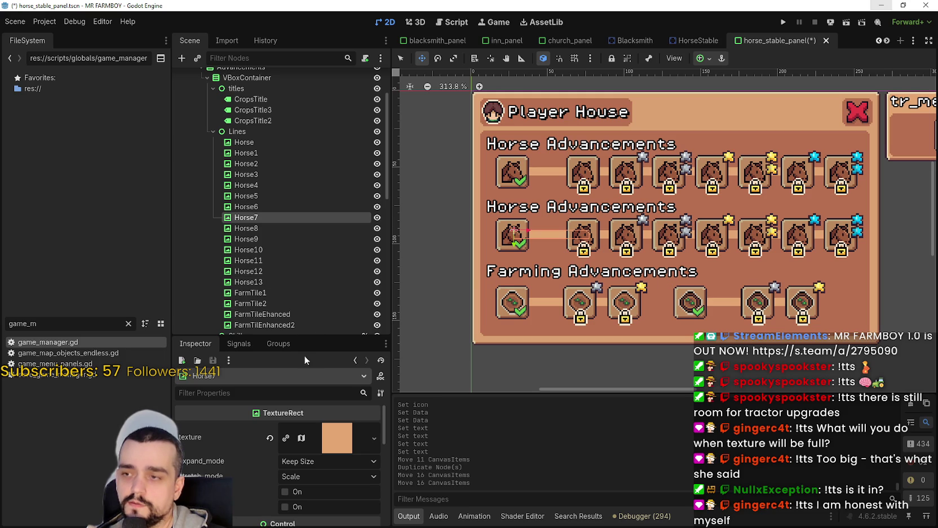
# Change the bottom row's title text to 'Farm Tile Advancements'.
pyautogui.scroll(3, 276, 256)
pyautogui.click(265, 185)
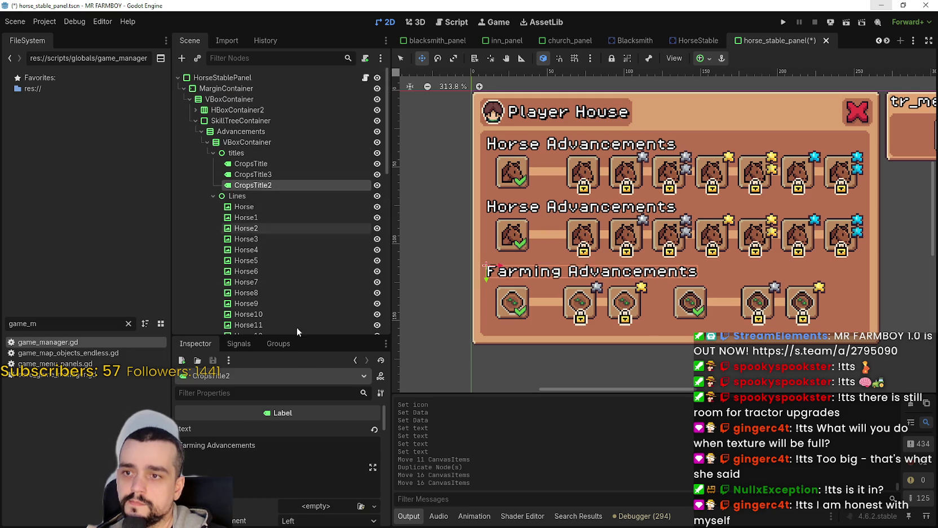
pyautogui.doubleClick(193, 445)
pyautogui.write('Farm Tile')
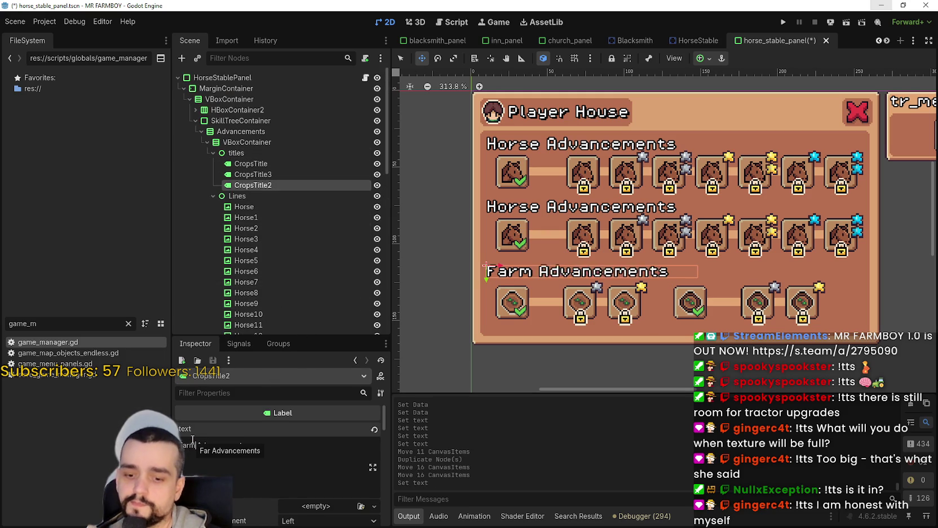
pyautogui.doubleClick(220, 445)
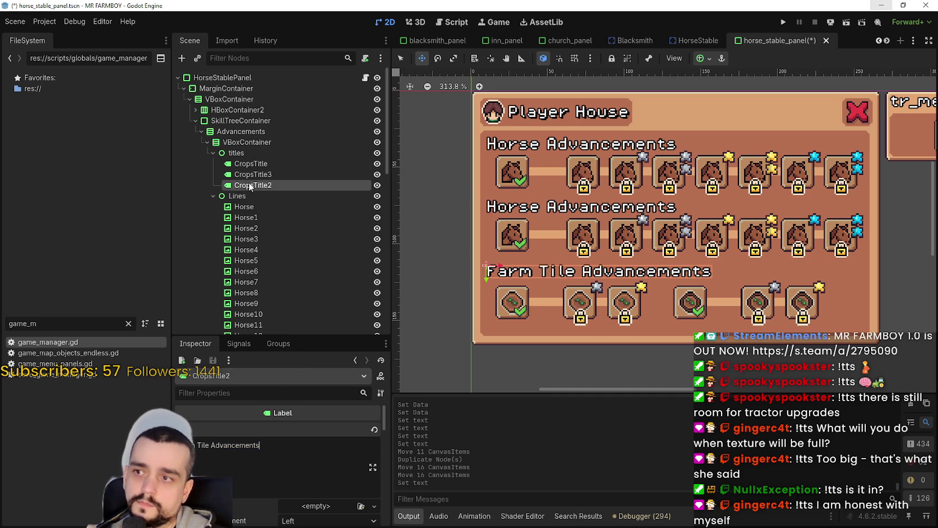
# Change the copied middle row's title text to 'Farm Tools Advancements'.
pyautogui.click(250, 175)
pyautogui.doubleClick(196, 446)
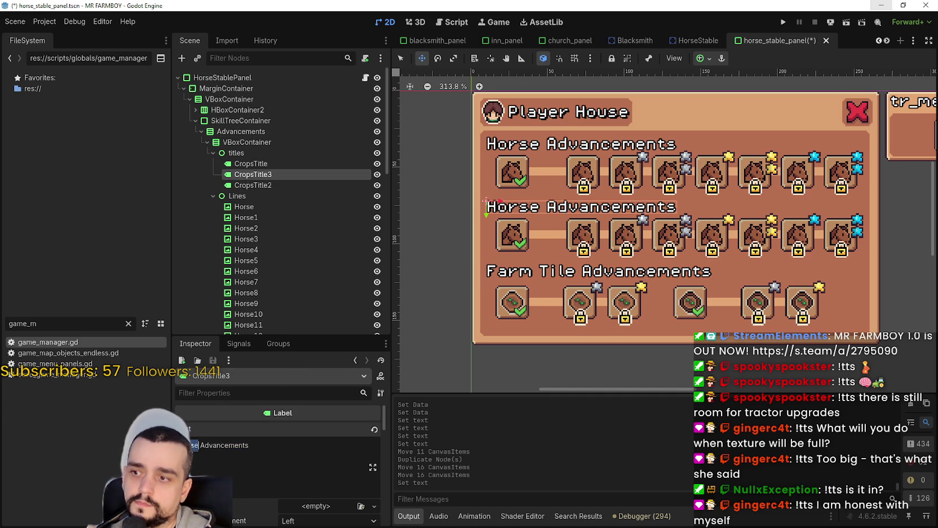
pyautogui.write('Tool')
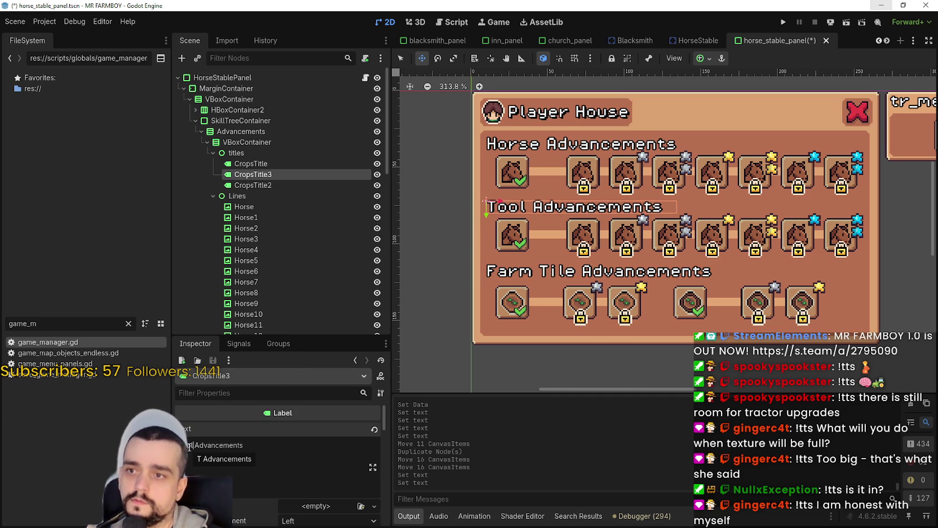
pyautogui.press('BackSpace')
pyautogui.press('BackSpace')
pyautogui.press('BackSpace')
pyautogui.write('Farm To')
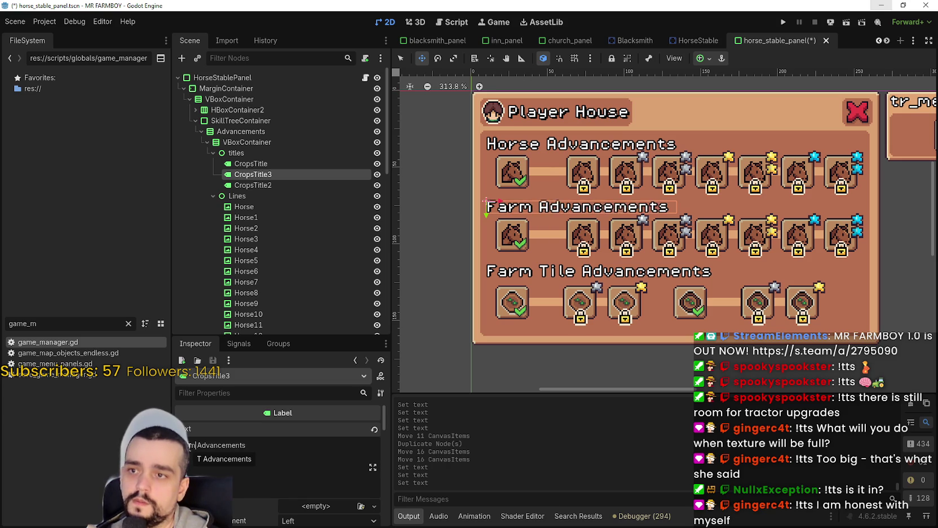
pyautogui.write('ols')
pyautogui.press('BackSpace')
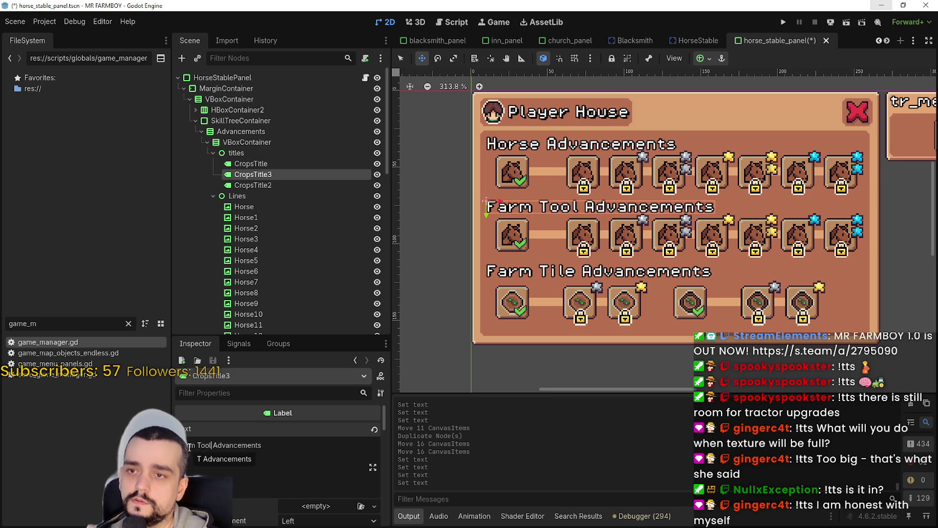
pyautogui.write('s')
pyautogui.scroll(1, 541, 271)
pyautogui.scroll(-1, 525, 269)
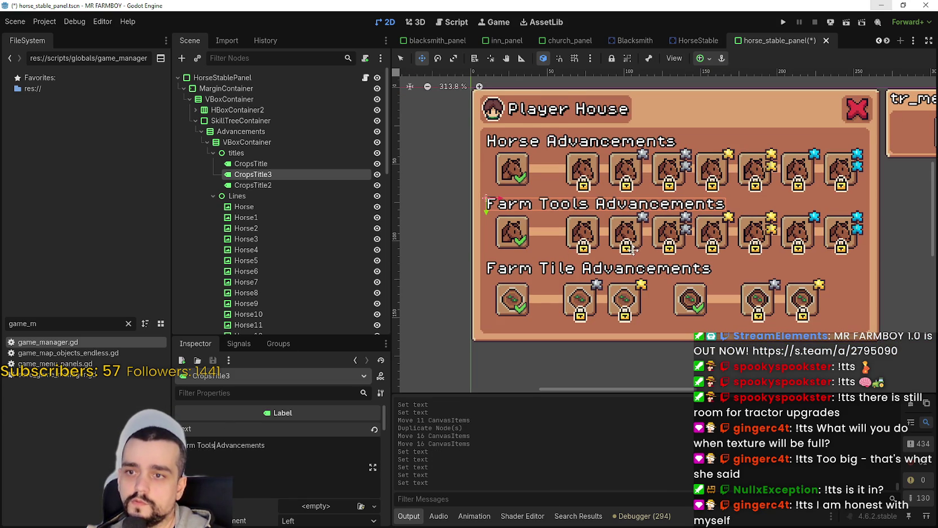
pyautogui.scroll(-1, 634, 250)
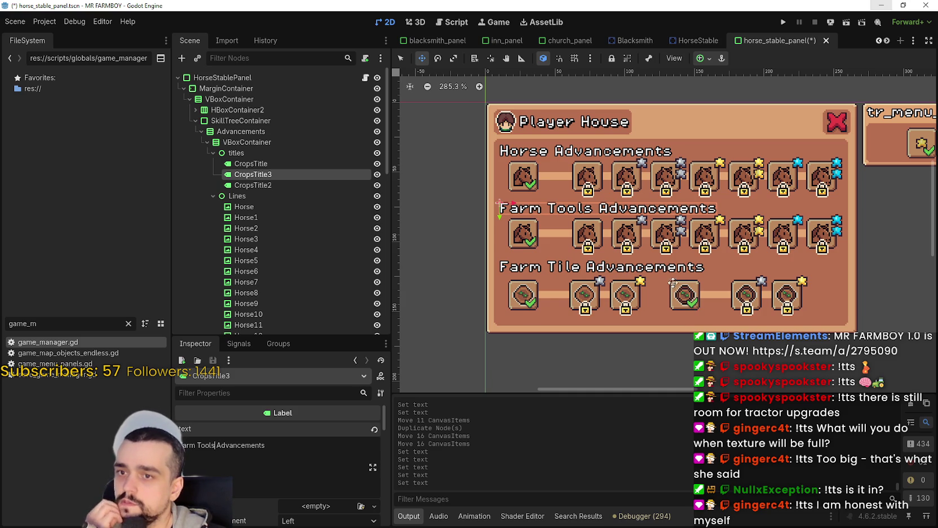
pyautogui.scroll(1, 619, 230)
pyautogui.scroll(-5, 263, 240)
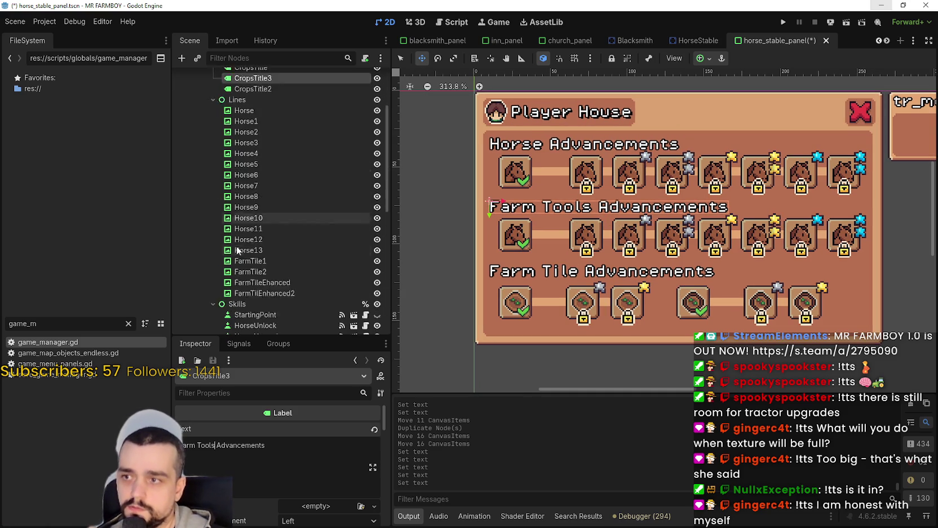
# Select the first Farm Tools slot, make its skill data unique and open its icon's region editor.
pyautogui.click(400, 58)
pyautogui.click(511, 233)
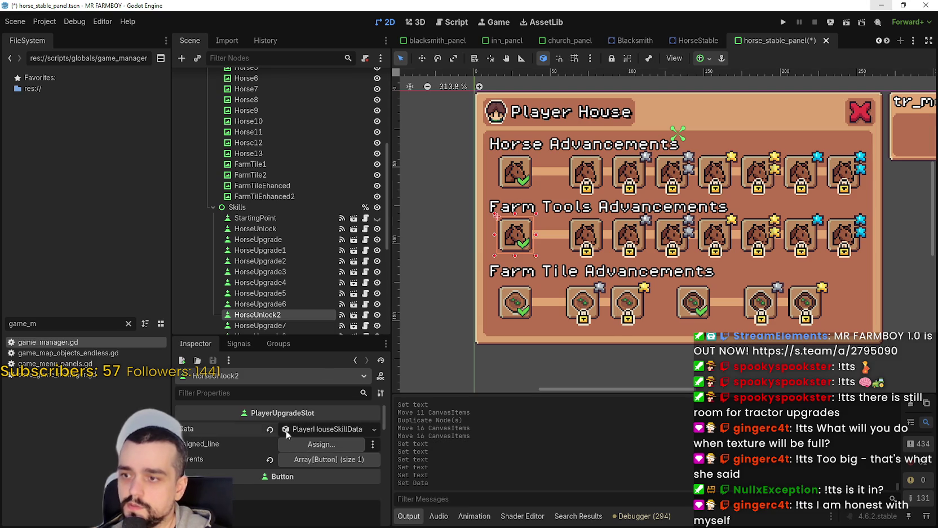
pyautogui.click(286, 429)
pyautogui.click(288, 436)
pyautogui.scroll(-3, 287, 474)
pyautogui.click(287, 471)
pyautogui.scroll(-5, 376, 222)
pyautogui.scroll(4, 472, 267)
pyautogui.scroll(4, 373, 290)
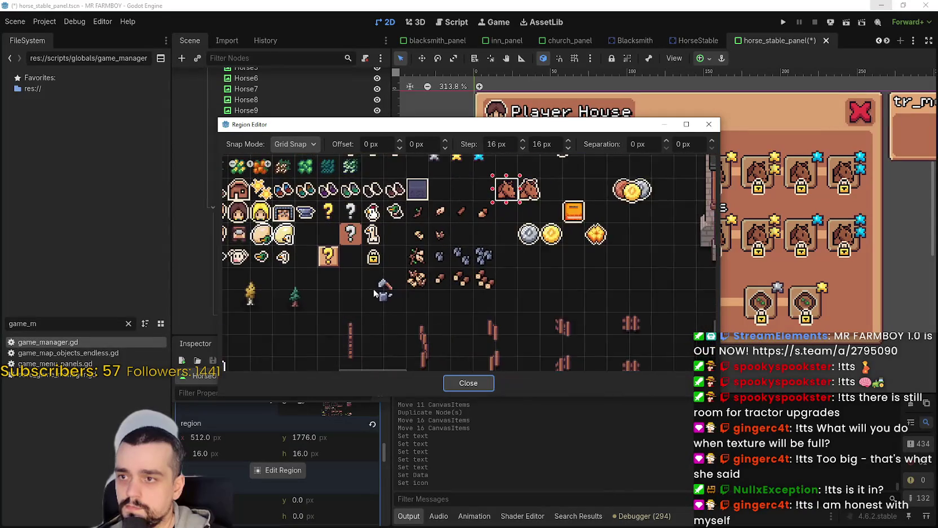
pyautogui.scroll(2, 372, 290)
# Mark a region around the axe and watering-can sprite and switch Snap Mode to Pixel Snap.
pyautogui.moveTo(371, 275); pyautogui.dragTo(414, 319)
pyautogui.moveTo(433, 124)
pyautogui.mouseDown()
pyautogui.moveTo(590, 489)
pyautogui.moveTo(590, 513)
pyautogui.moveTo(552, 169)
pyautogui.mouseUp()
pyautogui.scroll(3, 503, 332)
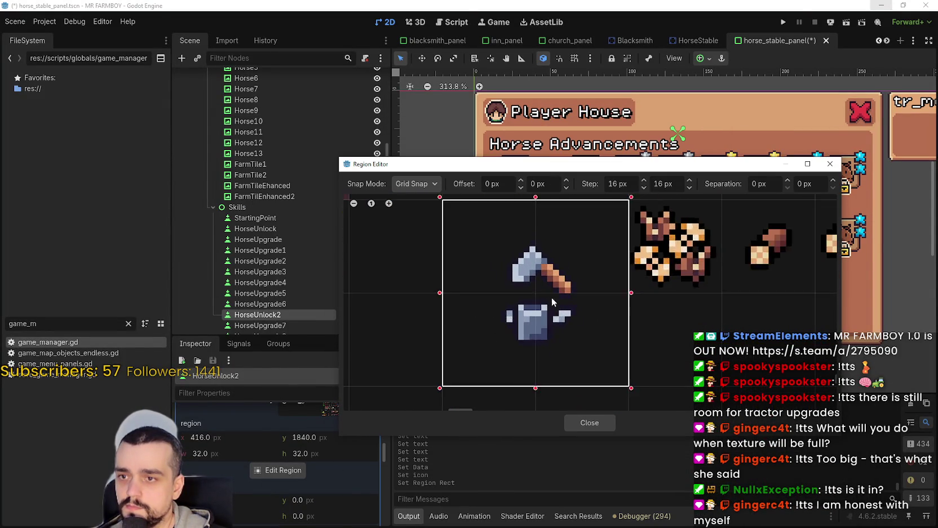
pyautogui.scroll(1, 546, 302)
pyautogui.click(430, 186)
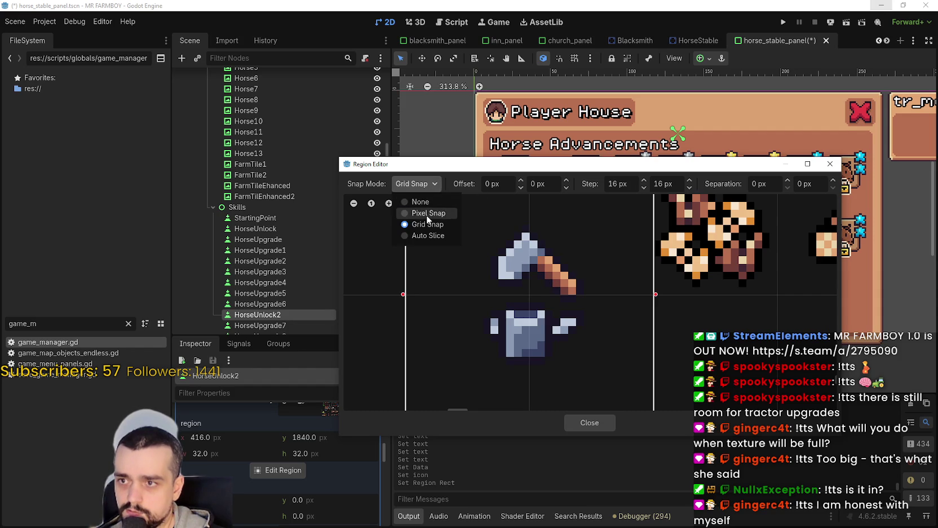
pyautogui.click(426, 214)
# Trim the region edges to an 18×18 px crop at 423,1847 and close the editor.
pyautogui.moveTo(610, 284); pyautogui.dragTo(567, 283)
pyautogui.moveTo(501, 201); pyautogui.dragTo(502, 231)
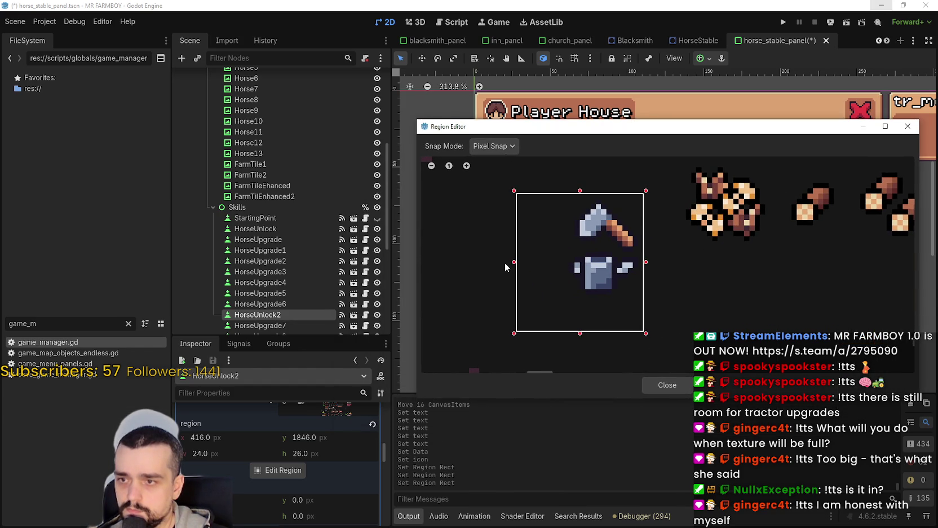
pyautogui.moveTo(514, 262); pyautogui.dragTo(559, 270)
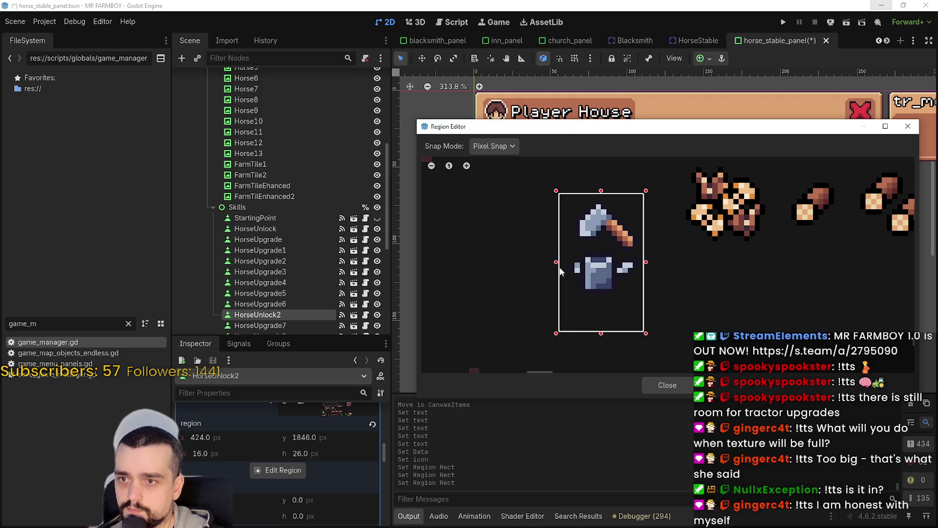
pyautogui.moveTo(601, 333); pyautogui.dragTo(605, 295)
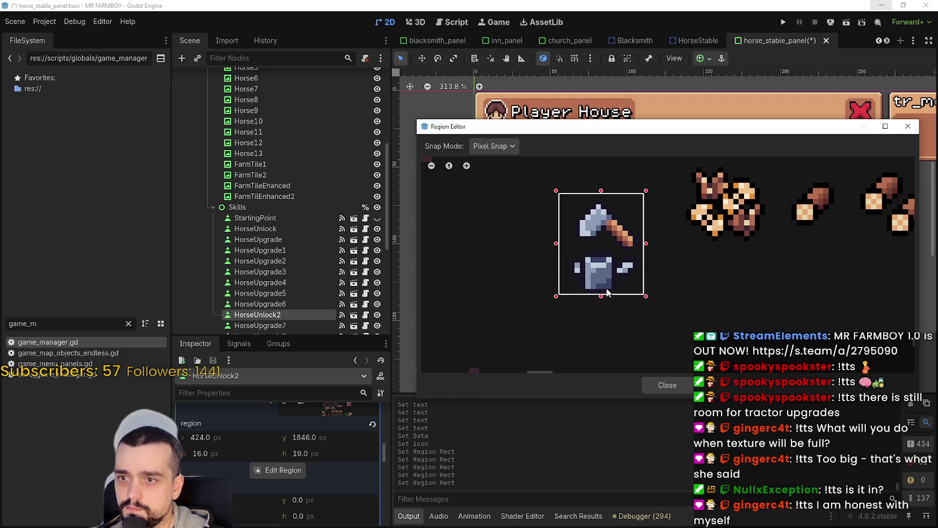
pyautogui.scroll(4, 620, 231)
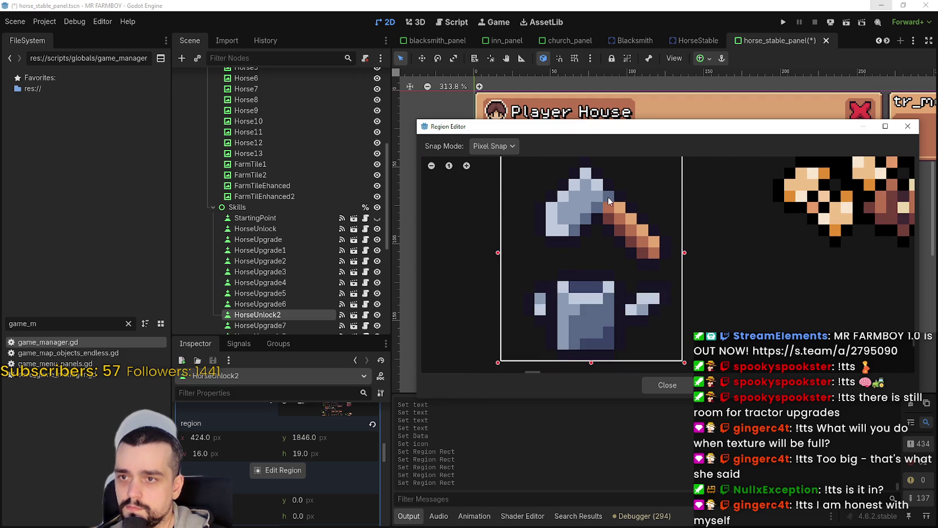
pyautogui.moveTo(608, 196); pyautogui.dragTo(615, 246)
pyautogui.moveTo(598, 198); pyautogui.dragTo(600, 210)
pyautogui.scroll(-2, 590, 266)
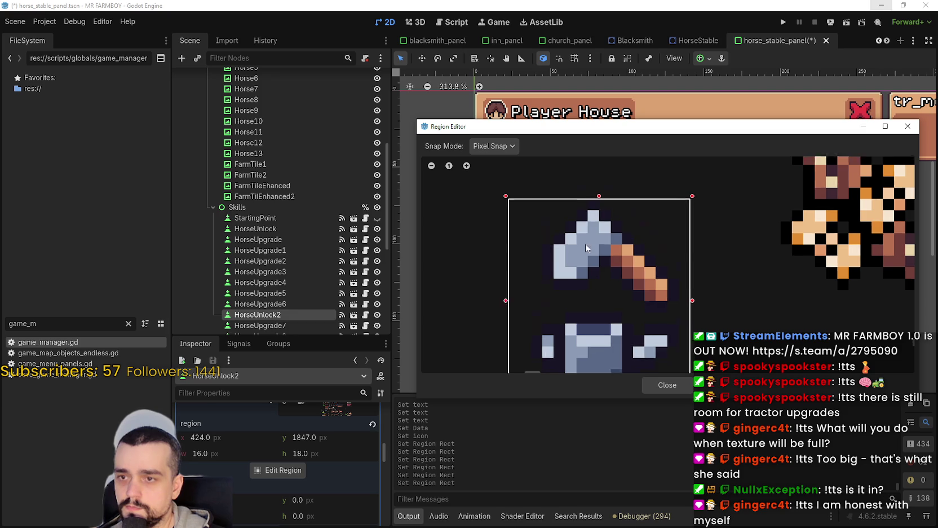
pyautogui.moveTo(505, 257); pyautogui.dragTo(495, 257)
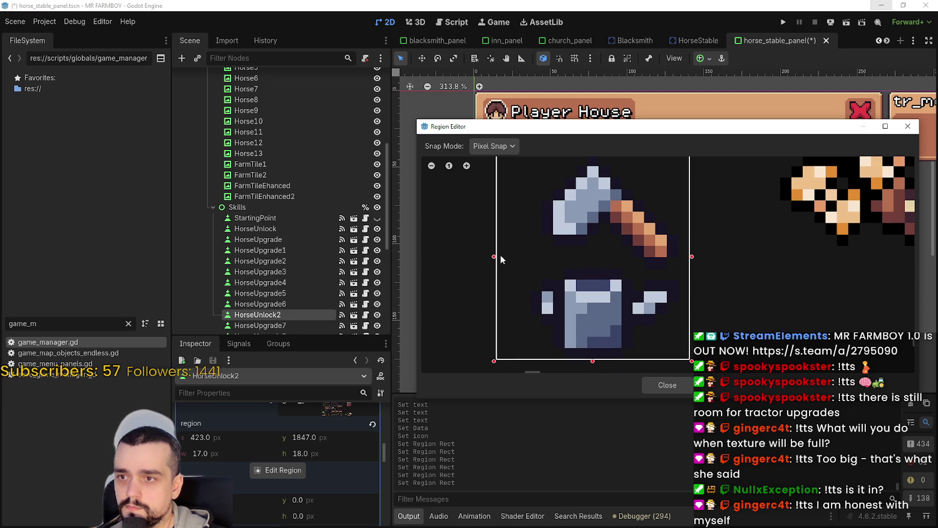
pyautogui.moveTo(693, 257); pyautogui.dragTo(701, 263)
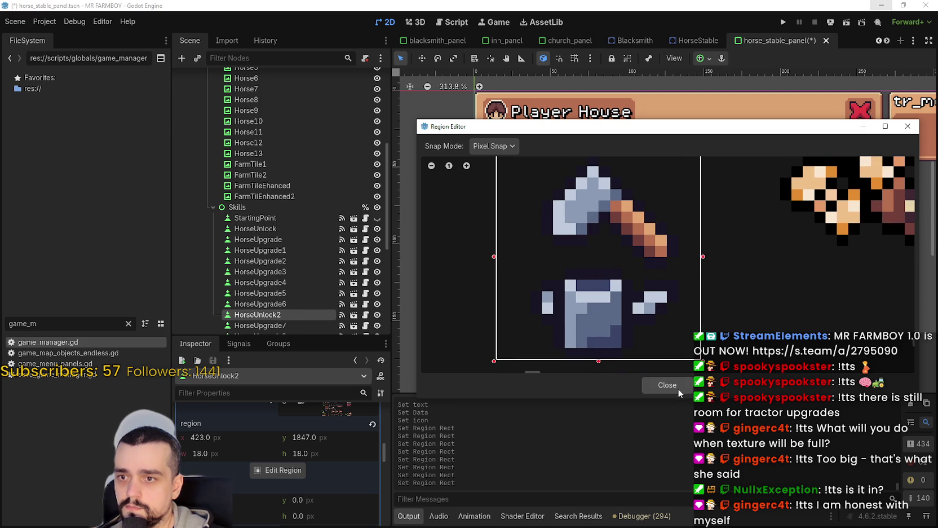
pyautogui.click(671, 386)
pyautogui.scroll(1, 487, 229)
# Turn on expand_icon for the first Farm Tools slot button and save the scene.
pyautogui.scroll(-2, 487, 230)
pyautogui.scroll(8, 570, 267)
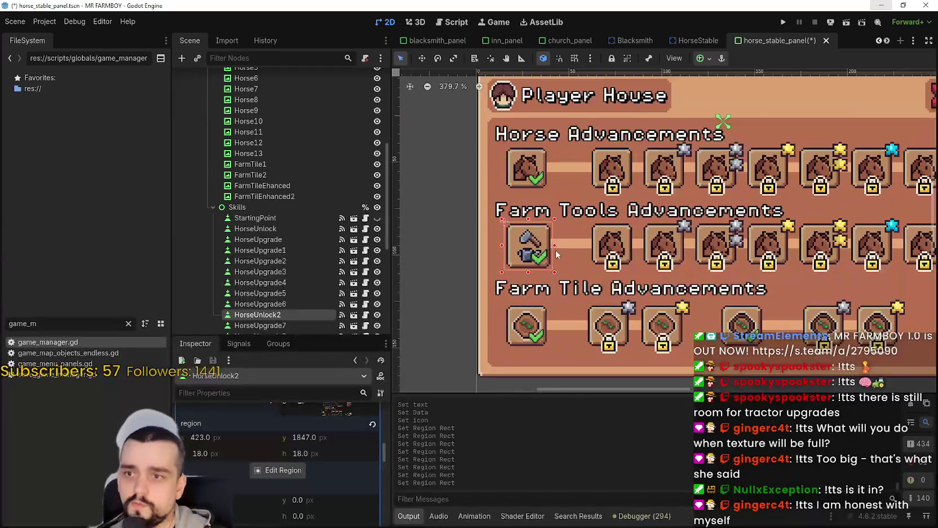
pyautogui.scroll(-7, 570, 267)
pyautogui.scroll(10, 569, 262)
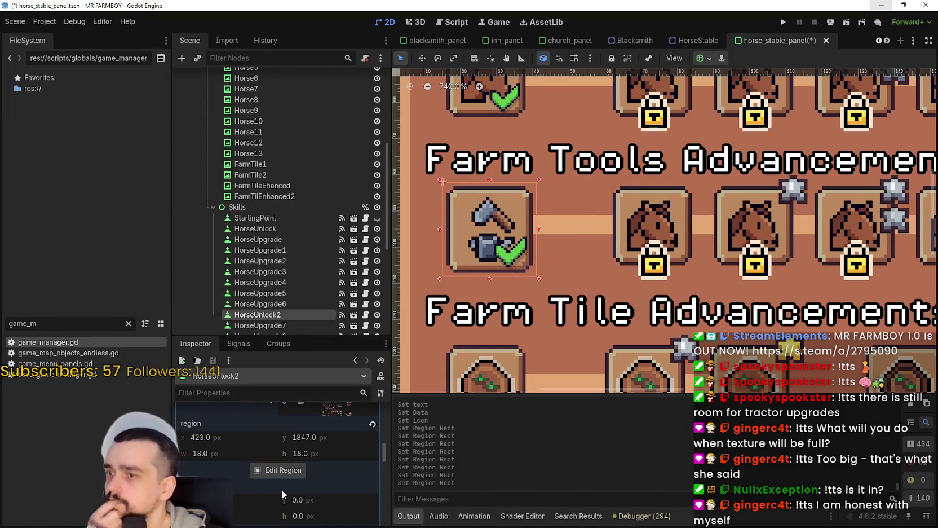
pyautogui.scroll(5, 384, 428)
pyautogui.scroll(5, 340, 486)
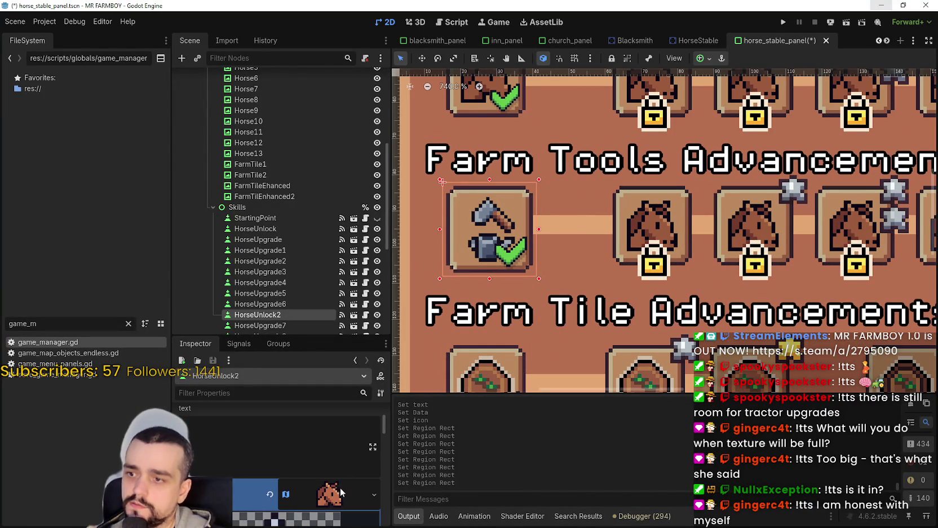
pyautogui.scroll(-3, 320, 452)
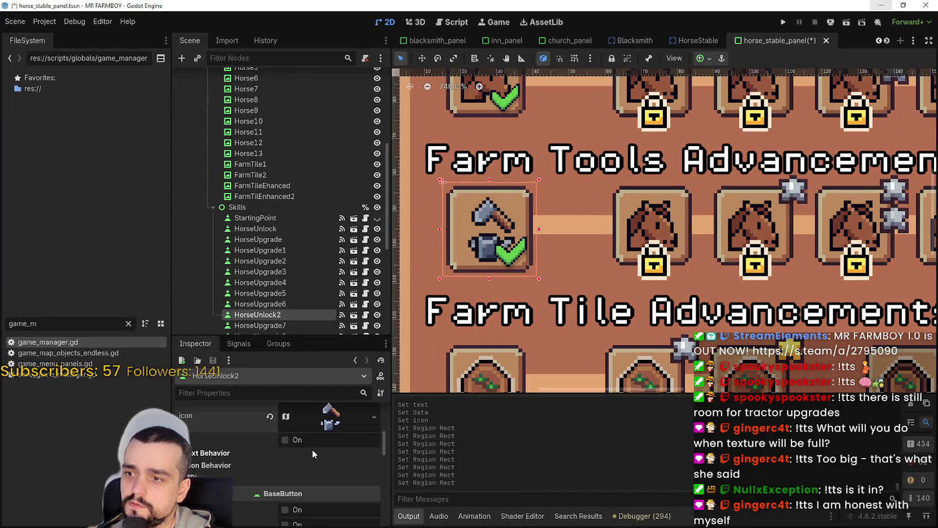
pyautogui.scroll(-1, 322, 479)
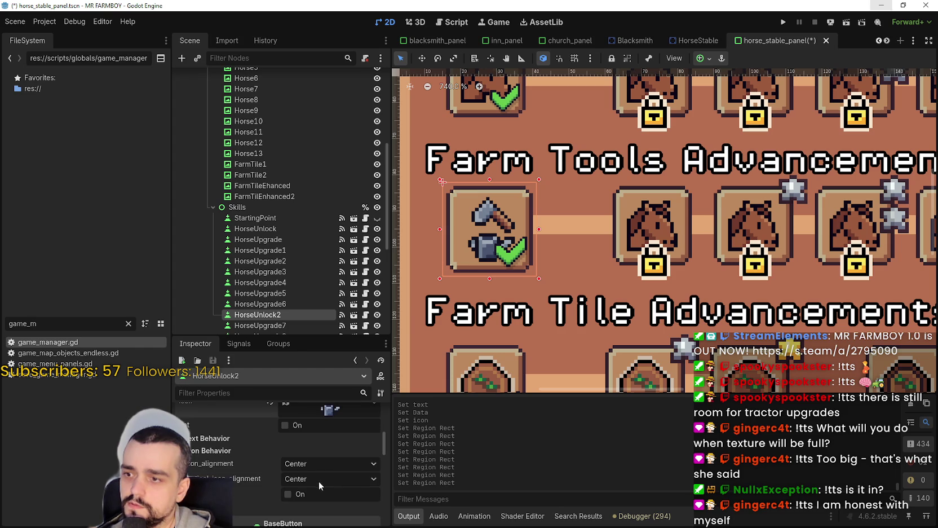
pyautogui.click(288, 494)
pyautogui.scroll(-5, 509, 285)
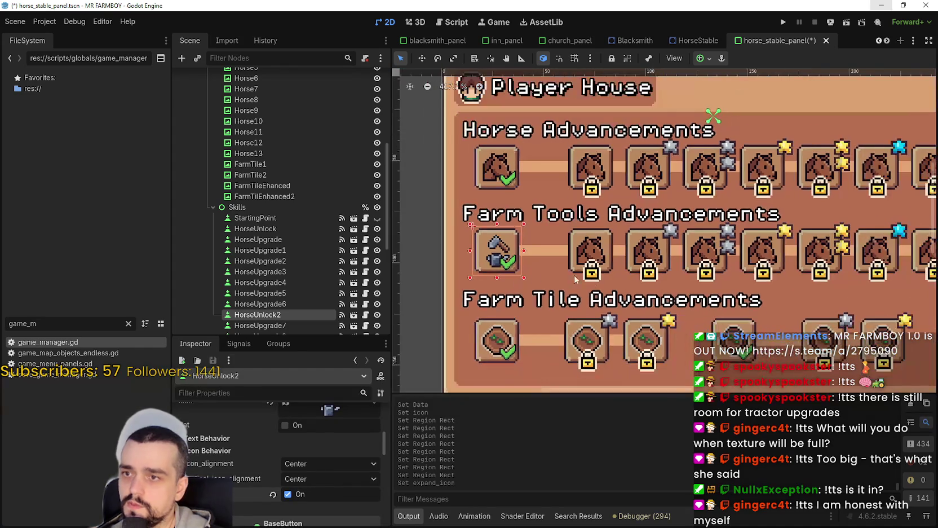
pyautogui.scroll(-3, 580, 302)
pyautogui.scroll(2, 592, 250)
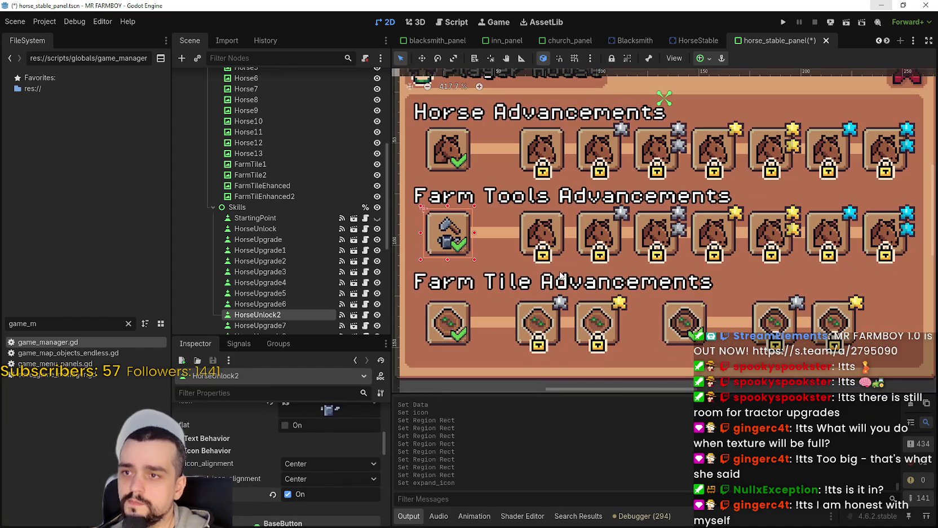
pyautogui.scroll(1, 592, 251)
pyautogui.scroll(-2, 592, 251)
pyautogui.hotkey('ctrl', 's')
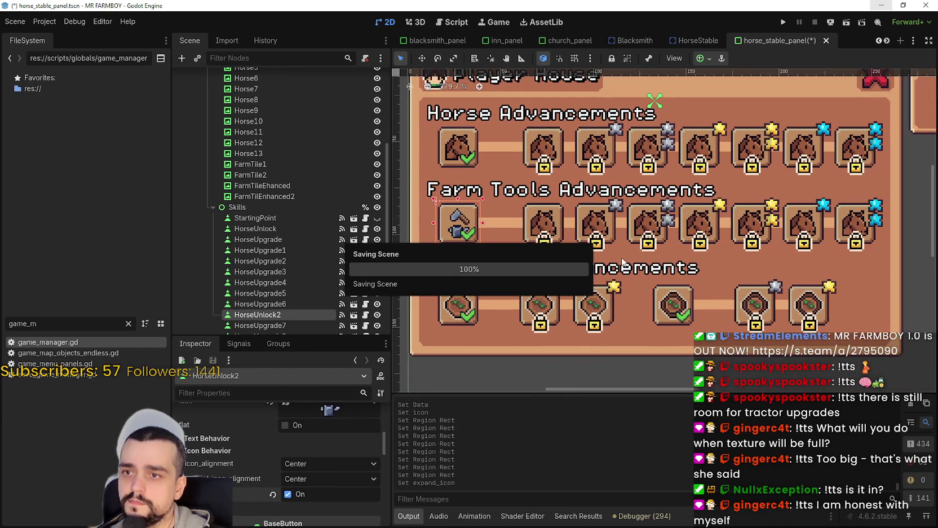
pyautogui.scroll(-3, 316, 237)
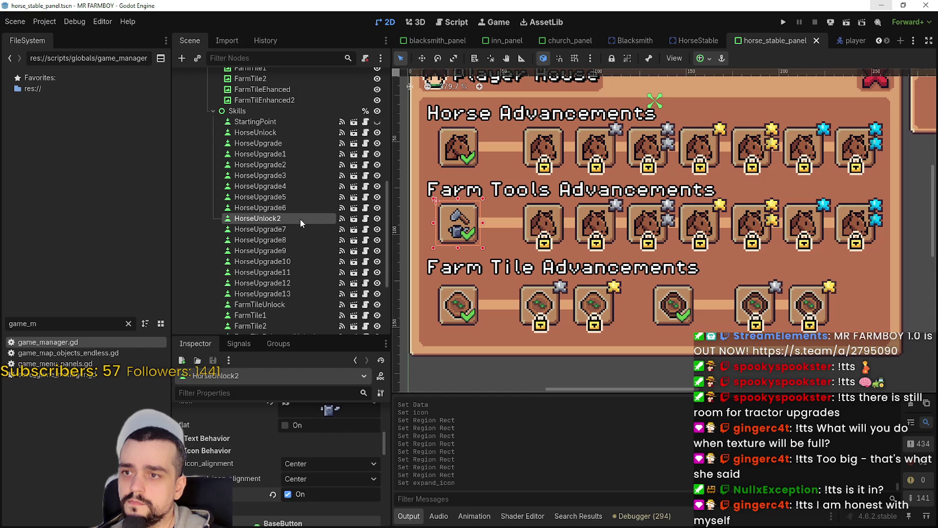
# Rename the HorseUnlock2 node to ToolsUnlock in the Scene tree and save.
pyautogui.doubleClick(291, 220)
pyautogui.write('ToolsUhn')
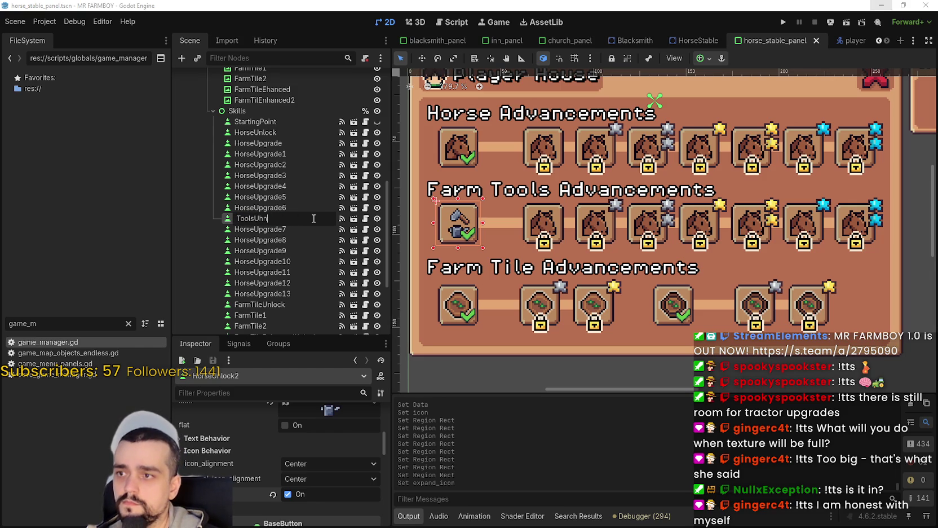
pyautogui.write('ock')
pyautogui.press('Return')
pyautogui.hotkey('ctrl', 's')
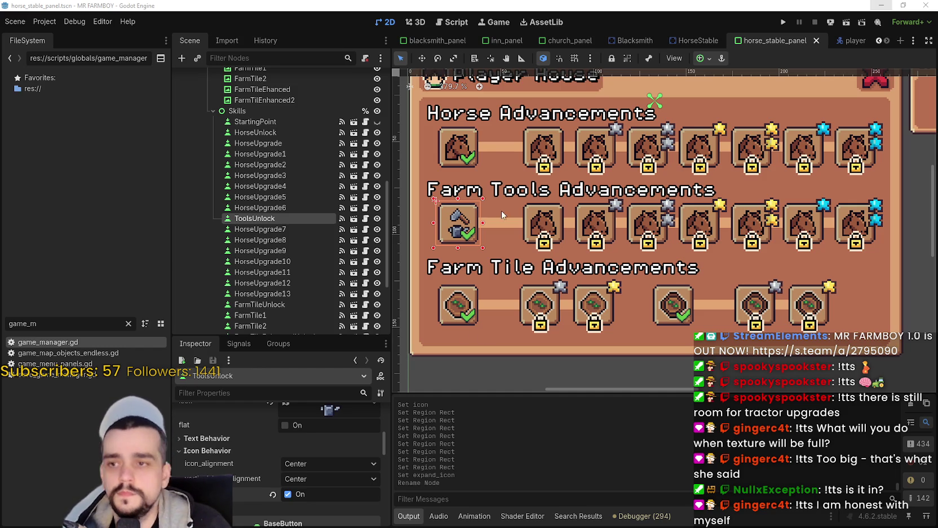
# Copy the ToolsUnlock axe-and-watering-can icon texture and paste it onto HorseUpgrade7.
pyautogui.scroll(2, 330, 456)
pyautogui.rightClick(329, 458)
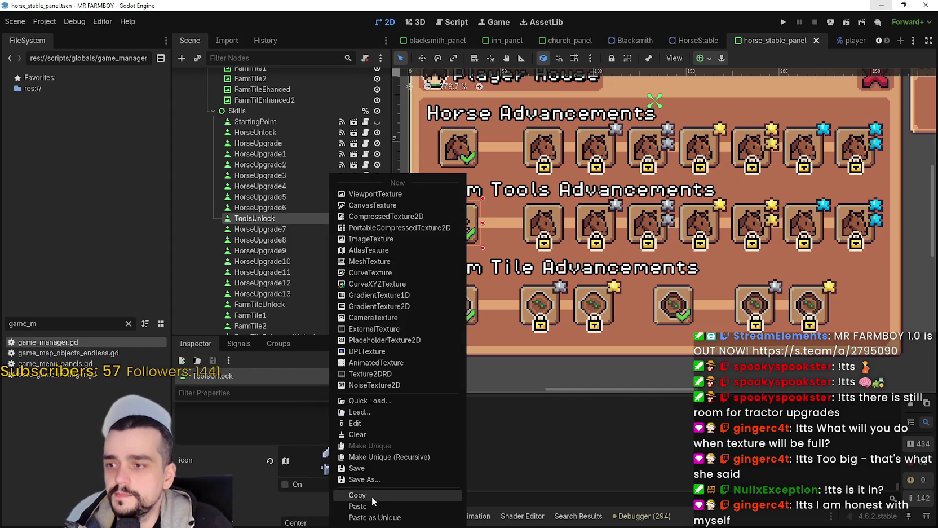
pyautogui.click(358, 505)
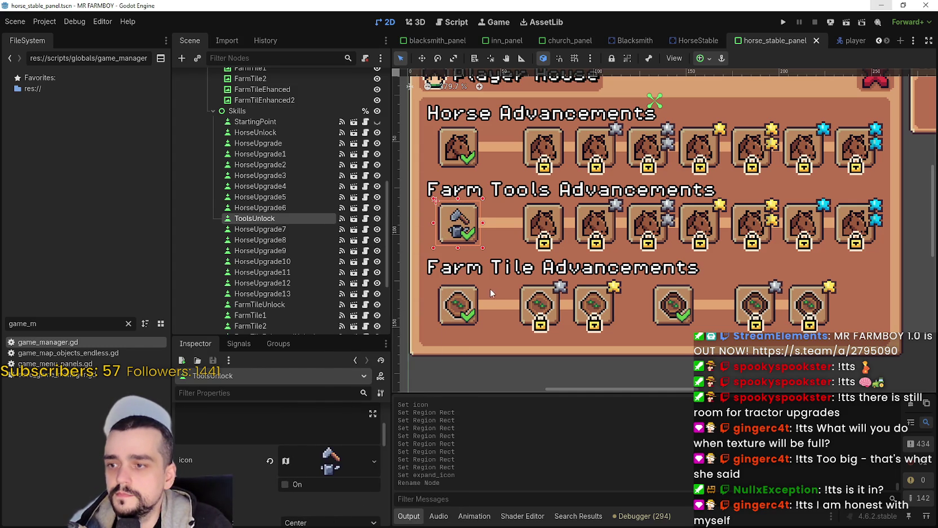
pyautogui.click(539, 231)
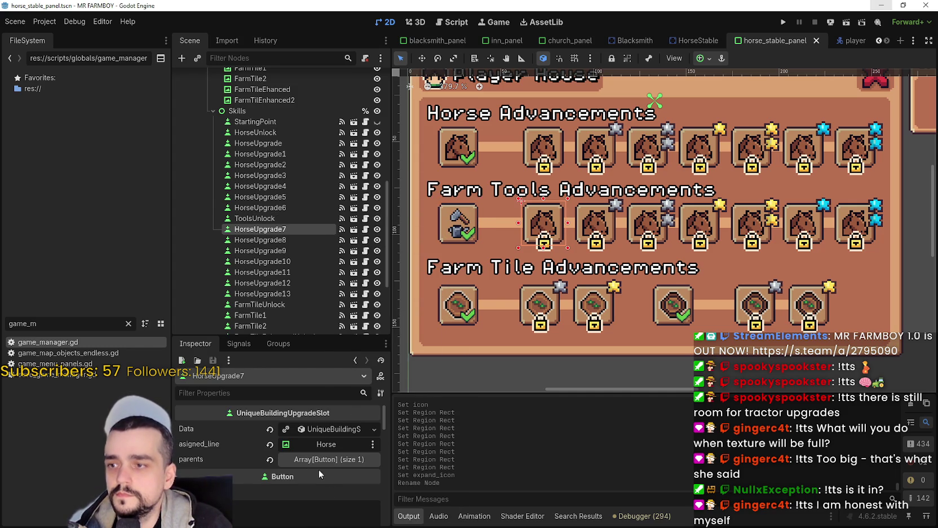
pyautogui.scroll(-3, 299, 477)
pyautogui.rightClick(299, 459)
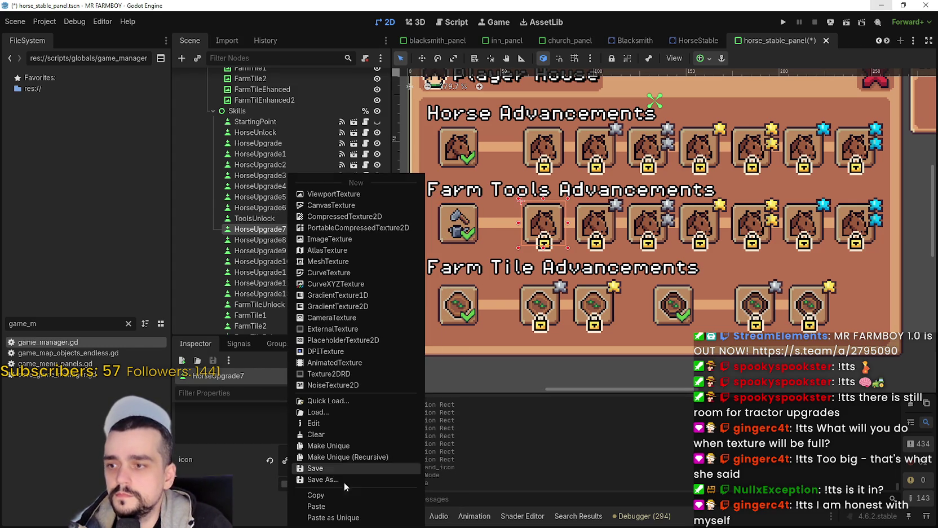
pyautogui.click(338, 502)
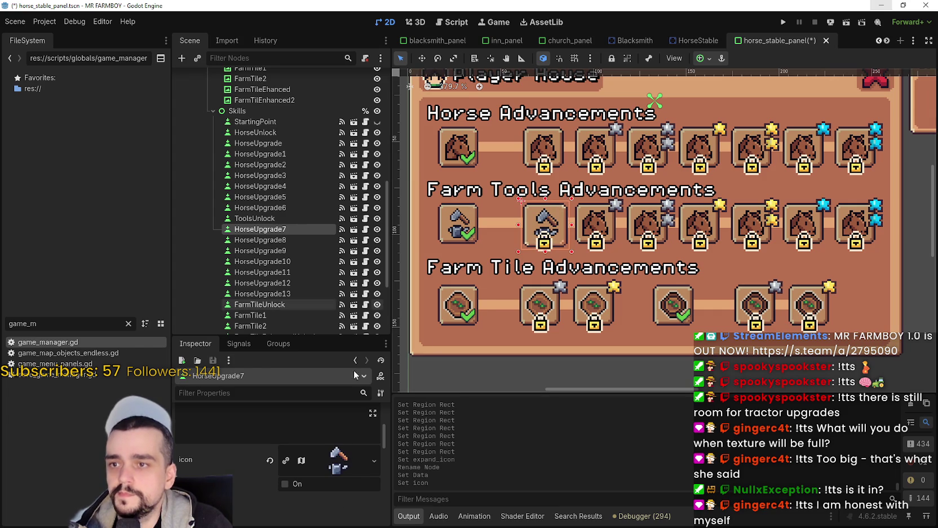
# Enable expand_icon under Icon Behavior on HorseUpgrade7 and save the scene.
pyautogui.scroll(5, 321, 484)
pyautogui.scroll(-5, 302, 455)
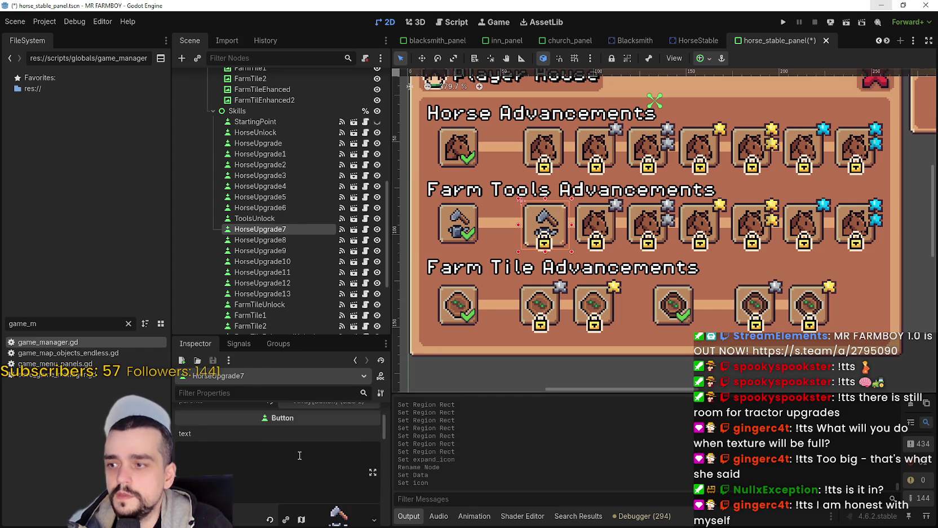
pyautogui.click(235, 466)
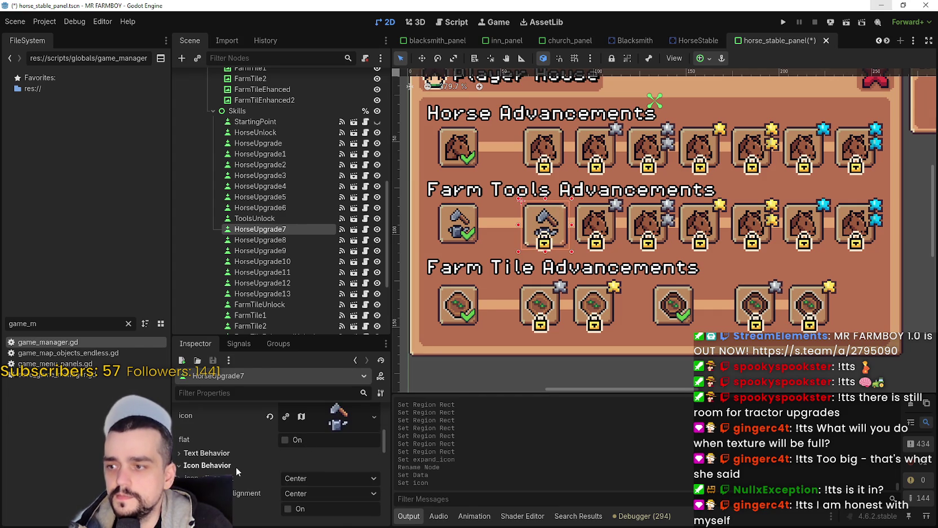
pyautogui.click(299, 509)
pyautogui.hotkey('ctrl', 's')
pyautogui.scroll(1, 631, 238)
pyautogui.scroll(-2, 616, 221)
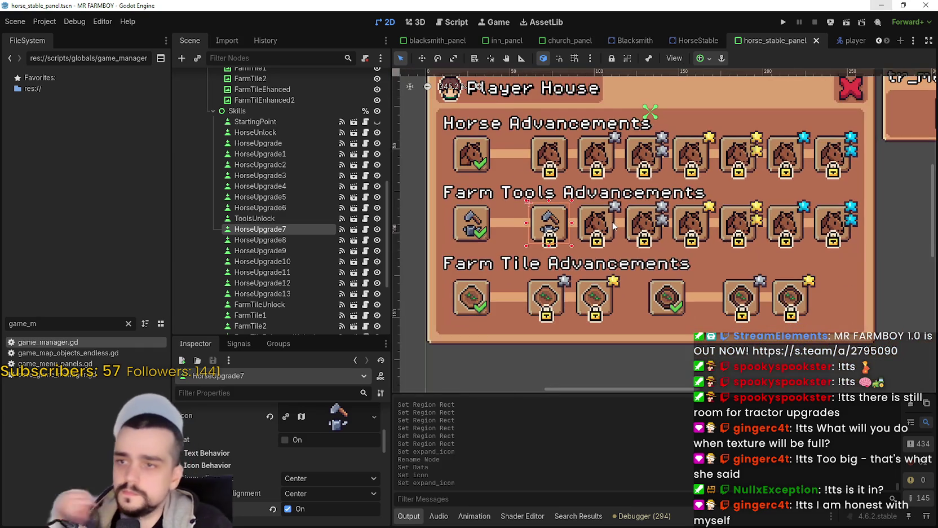
pyautogui.scroll(1, 609, 224)
# Paste the tool icon onto HorseUpgrade8, enable expand_icon, and save the scene.
pyautogui.click(609, 225)
pyautogui.scroll(1, 608, 225)
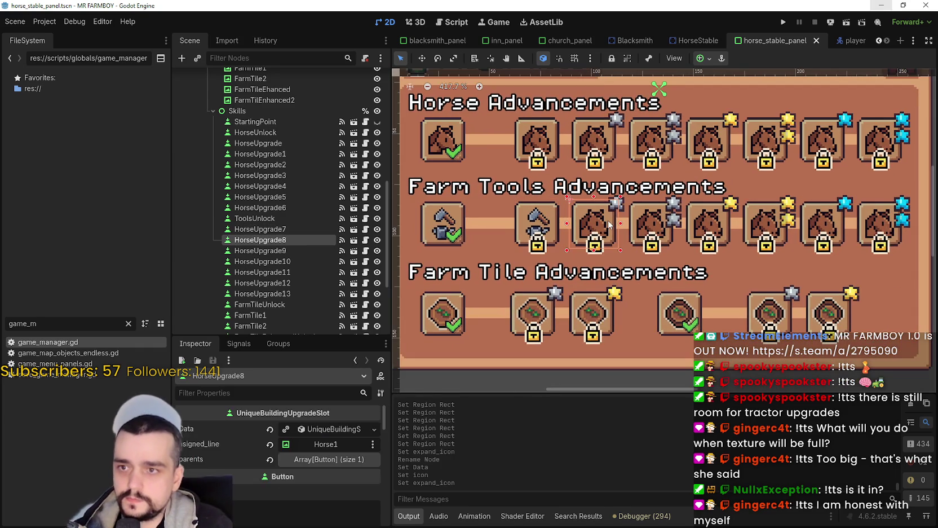
pyautogui.scroll(-2, 309, 451)
pyautogui.scroll(-1, 309, 451)
pyautogui.click(330, 448)
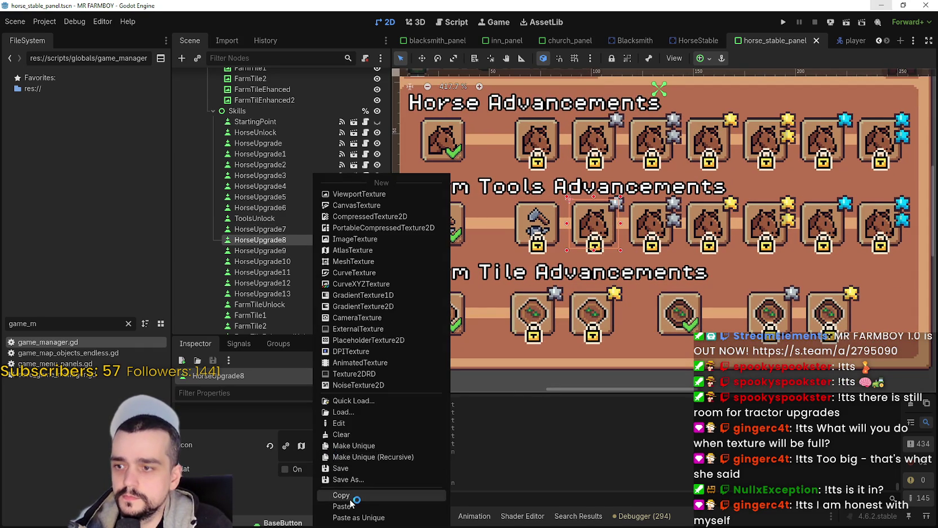
pyautogui.click(338, 501)
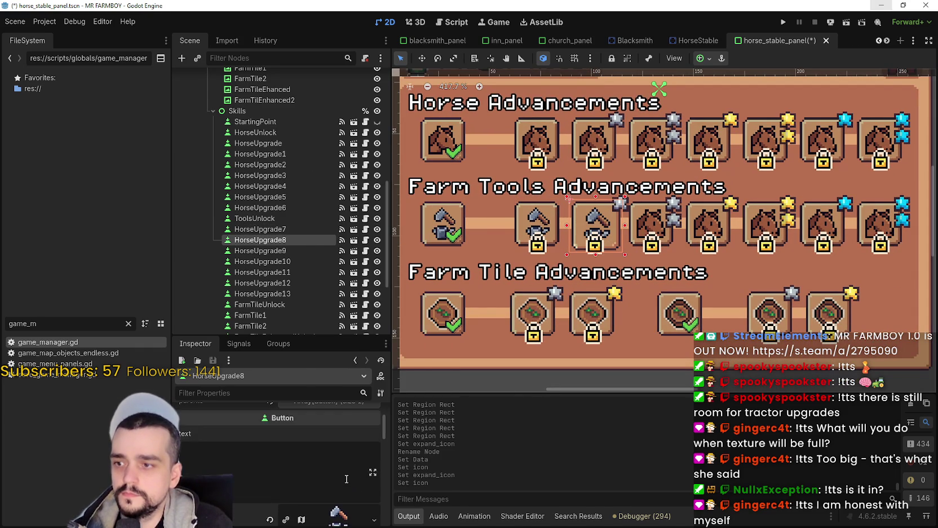
pyautogui.scroll(-1, 257, 493)
pyautogui.click(288, 494)
pyautogui.hotkey('ctrl', 's')
pyautogui.scroll(1, 592, 254)
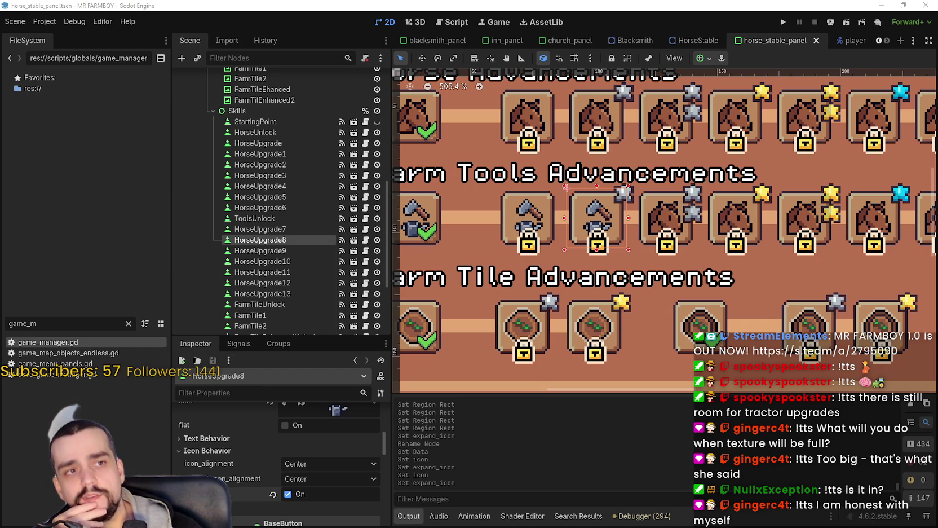
# Replace 'adding' with 'tilling' in cell B1184's tools upgrade description, then return to Godot.
pyautogui.hotkey('alt', 'Tab')
pyautogui.doubleClick(530, 241)
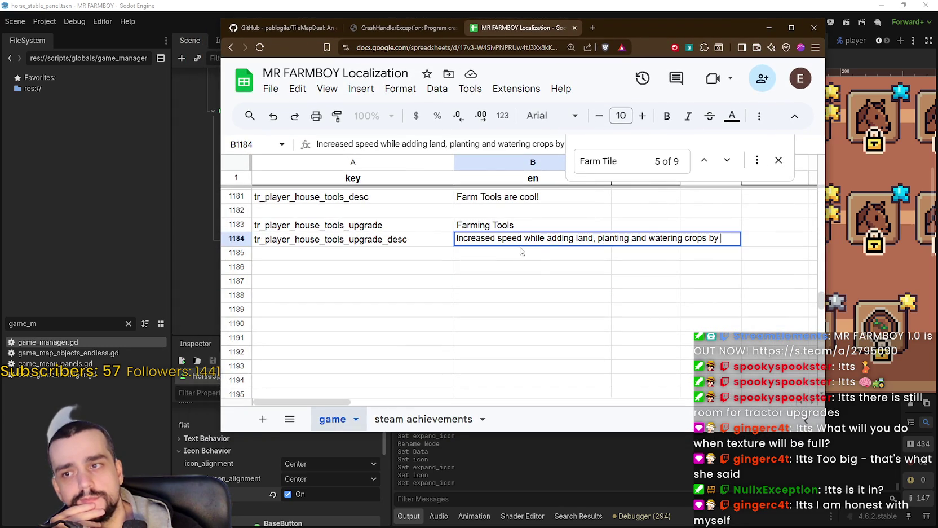
pyautogui.doubleClick(561, 239)
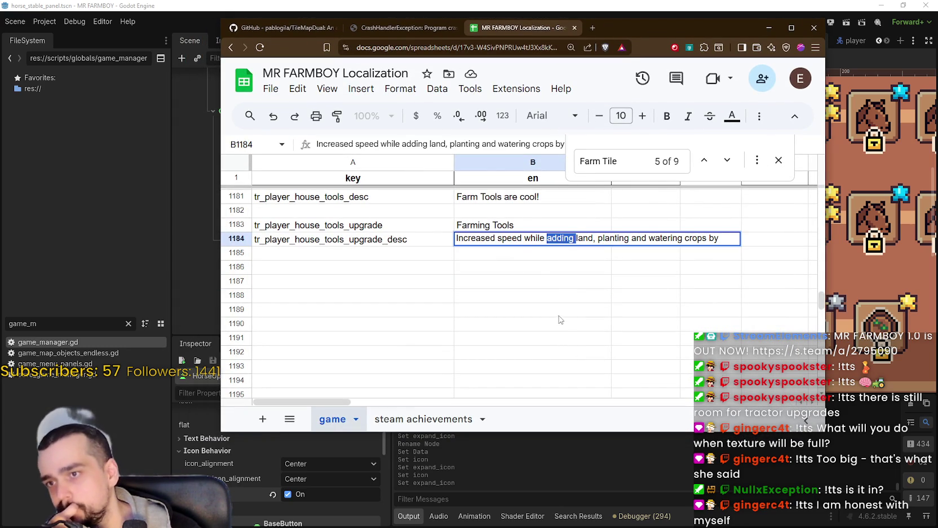
pyautogui.press('BackSpace')
pyautogui.write('tilling')
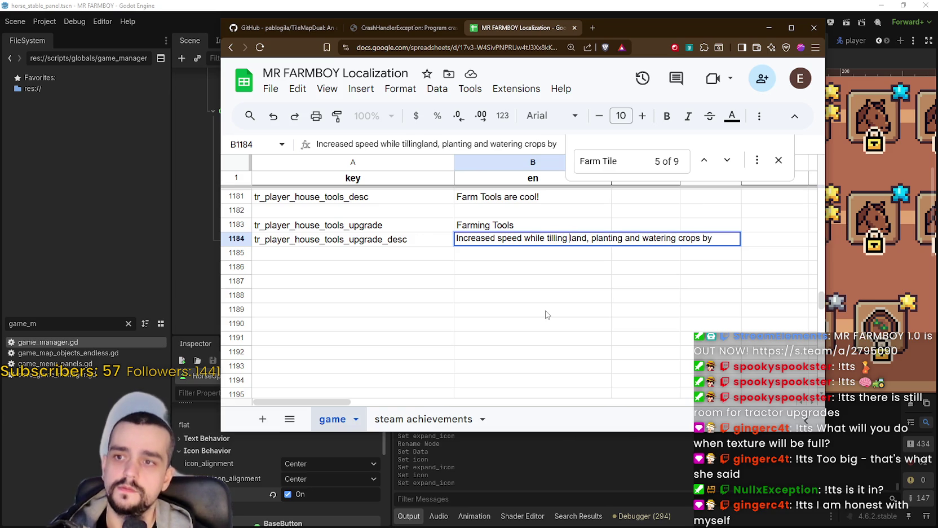
pyautogui.click(545, 255)
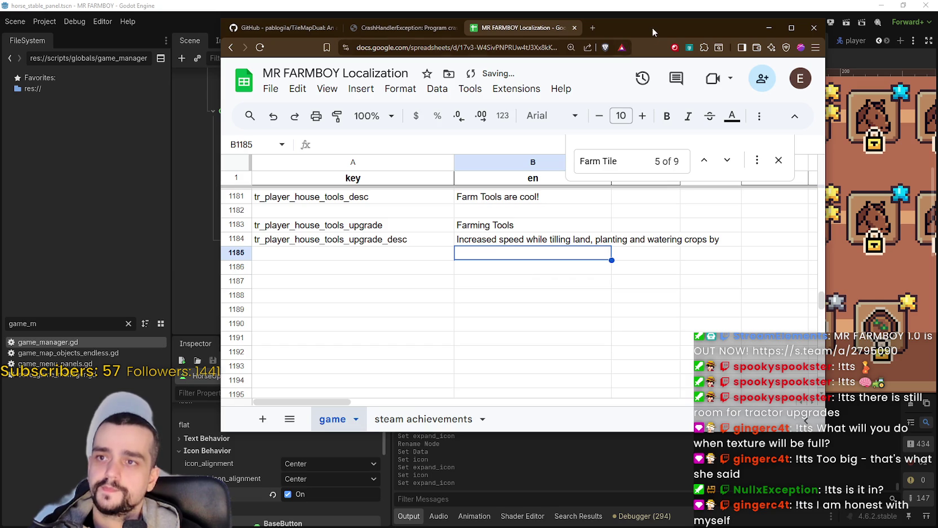
pyautogui.hotkey('alt', 'Tab')
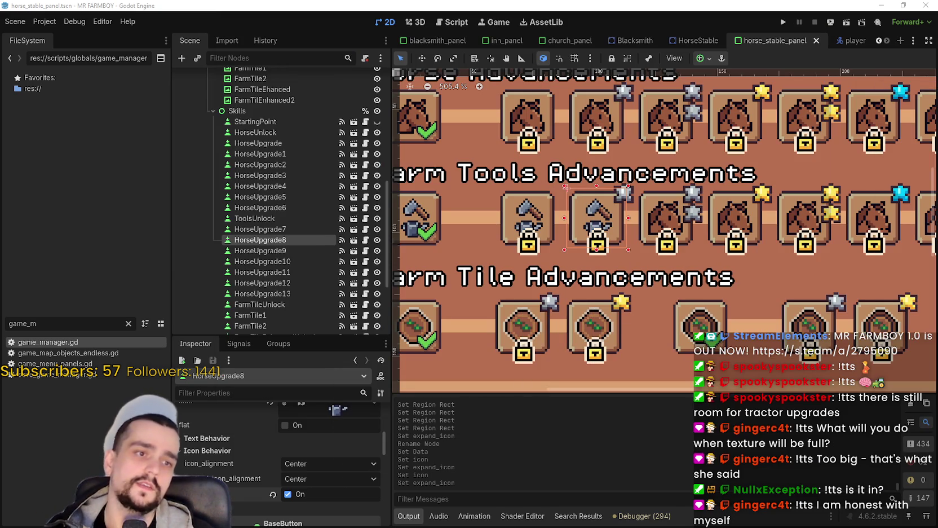
# Select HorseUpgrade7, expand its Data and paste player_house_tools_upgrade as the name key.
pyautogui.scroll(-1, 570, 220)
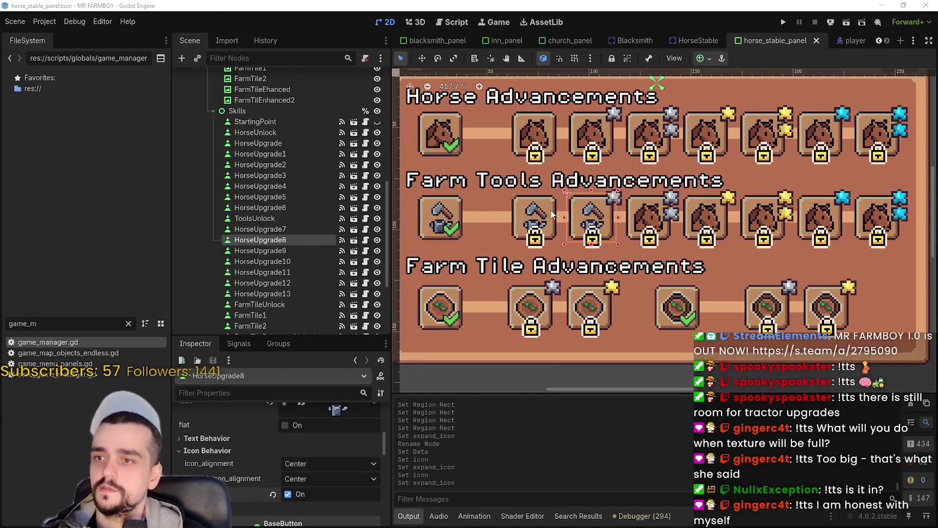
pyautogui.click(534, 217)
pyautogui.scroll(10, 316, 496)
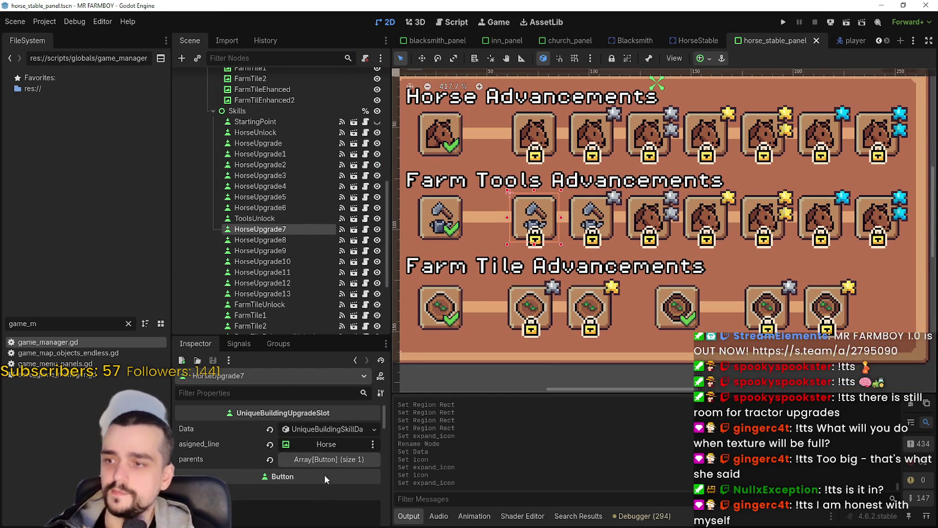
pyautogui.click(319, 429)
pyautogui.scroll(-2, 311, 471)
pyautogui.scroll(1, 310, 470)
pyautogui.click(323, 432)
pyautogui.hotkey('ctrl', 'a')
pyautogui.hotkey('ctrl', 'v')
pyautogui.press('Return')
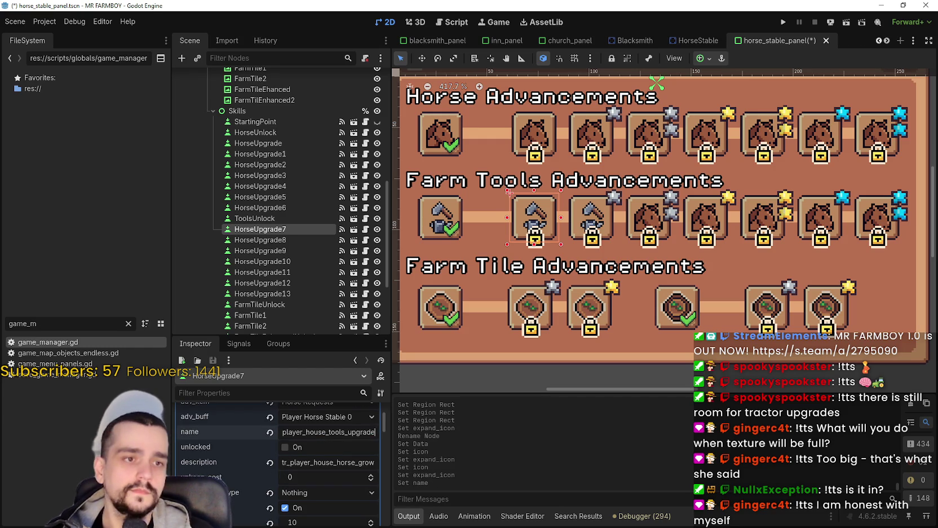
# Paste the tools upgrade description key into the description field and save the scene.
pyautogui.click(335, 462)
pyautogui.hotkey('ctrl', 'a')
pyautogui.hotkey('ctrl', 'v')
pyautogui.press('Return')
pyautogui.hotkey('ctrl', 's')
pyautogui.scroll(-2, 346, 454)
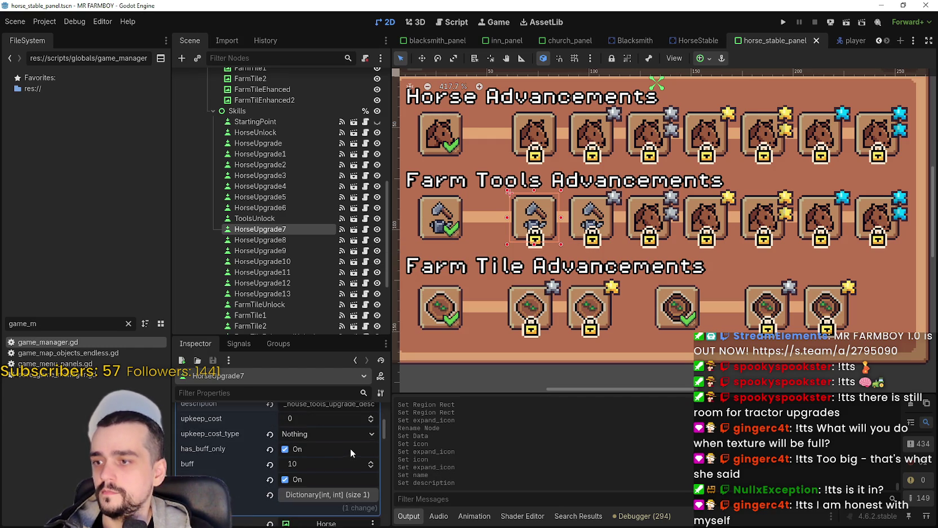
pyautogui.scroll(-2, 350, 447)
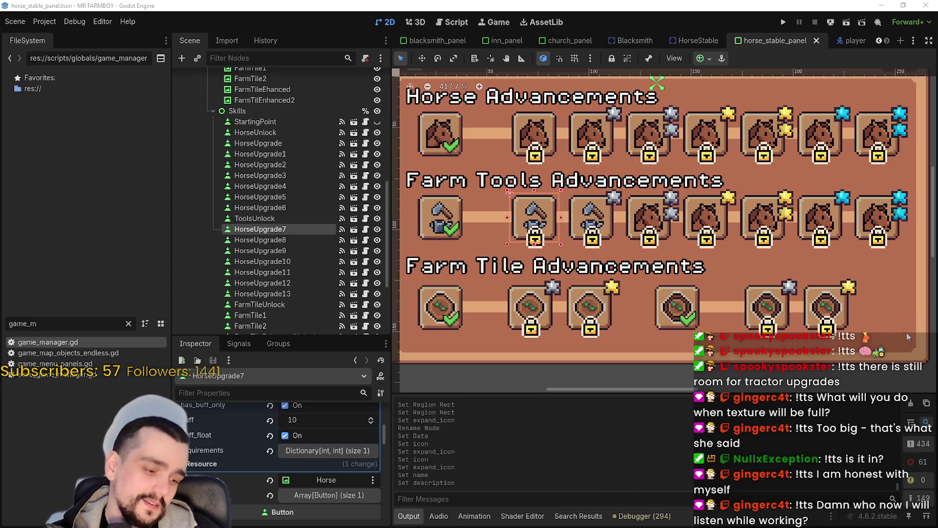
pyautogui.click(838, 323)
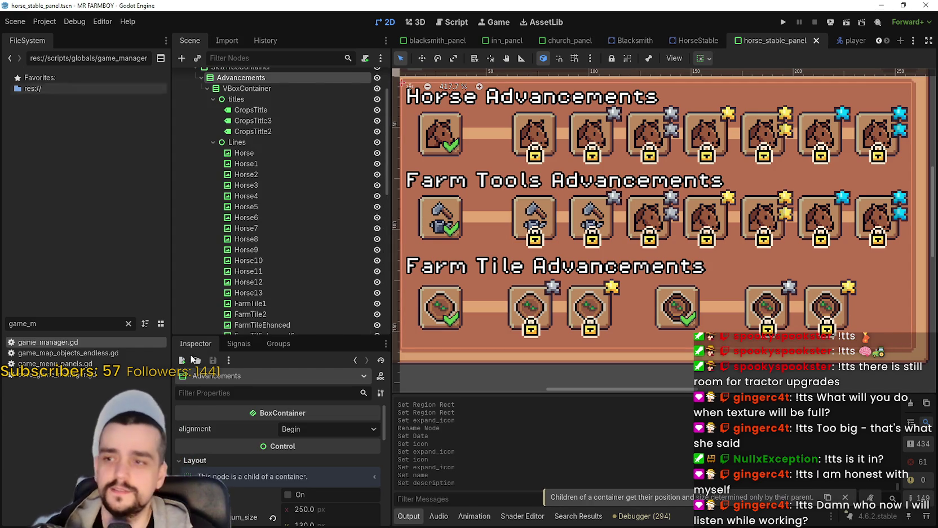
# Undo the last description-key change on the tools upgrade slot.
pyautogui.scroll(-5, 507, 215)
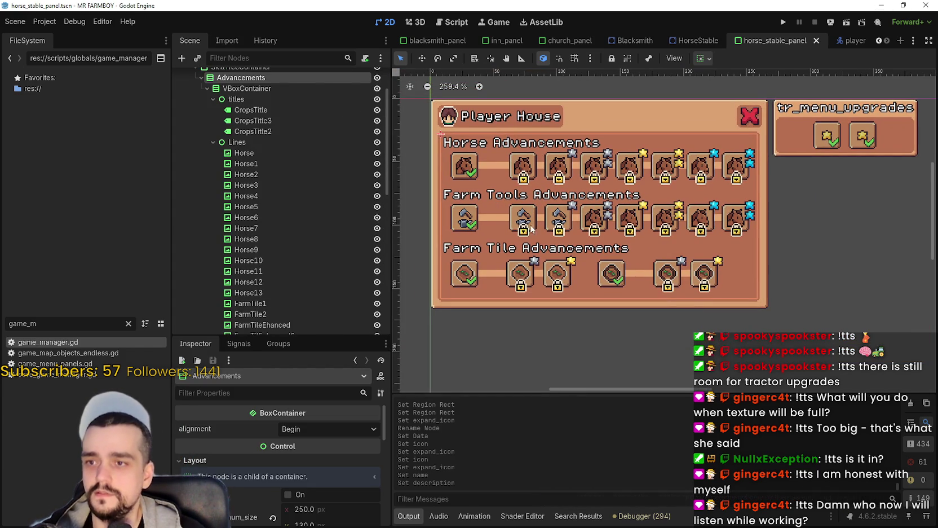
pyautogui.scroll(-4, 291, 217)
pyautogui.hotkey('ctrl', 'z')
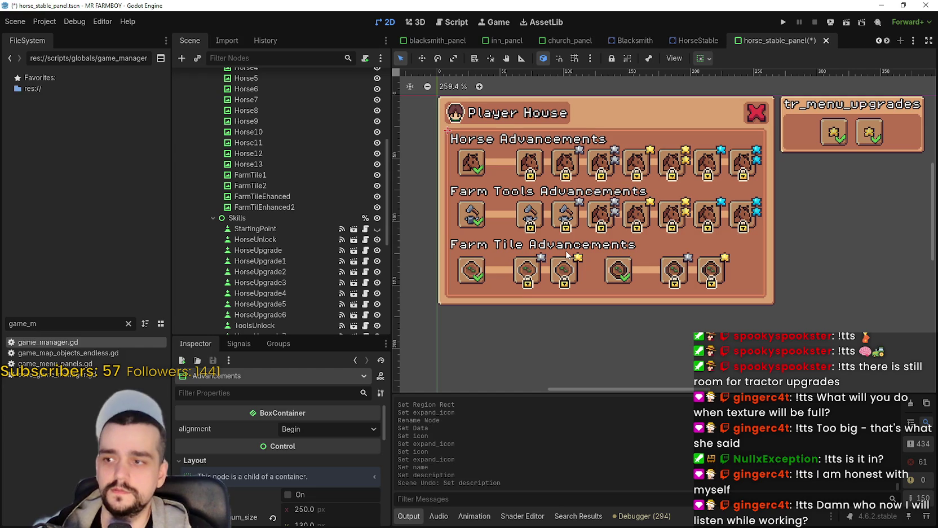
pyautogui.scroll(-2, 326, 274)
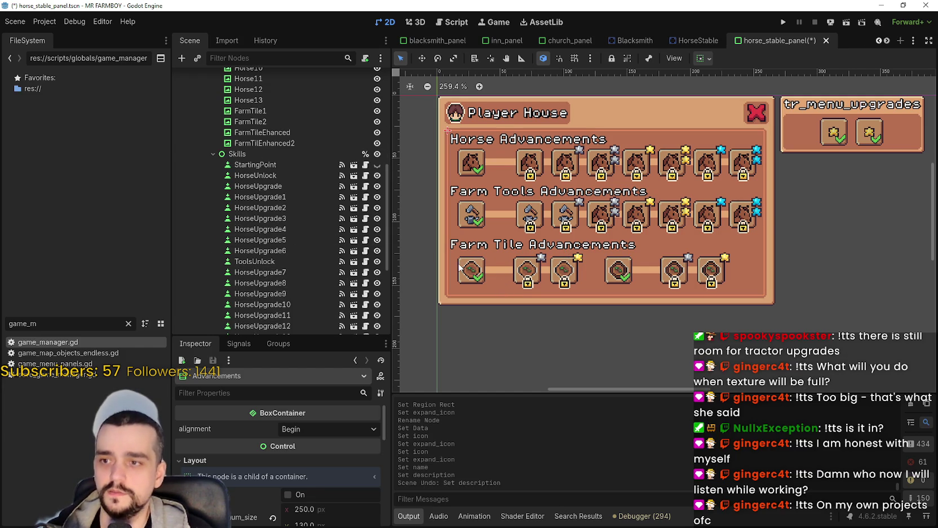
# Select the HorseUpgrade7 tools slot and open its name key field in Data for editing.
pyautogui.scroll(-3, 283, 287)
pyautogui.click(536, 225)
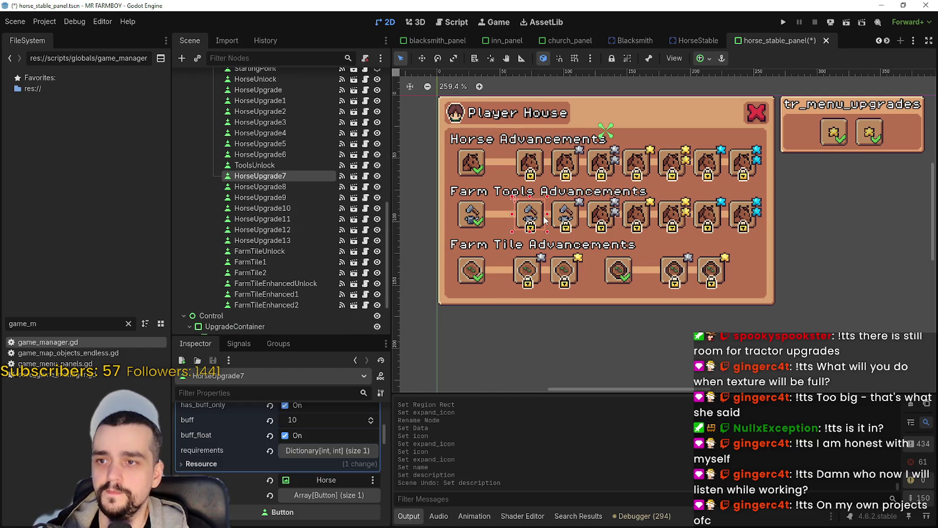
pyautogui.scroll(5, 305, 487)
pyautogui.scroll(3, 313, 468)
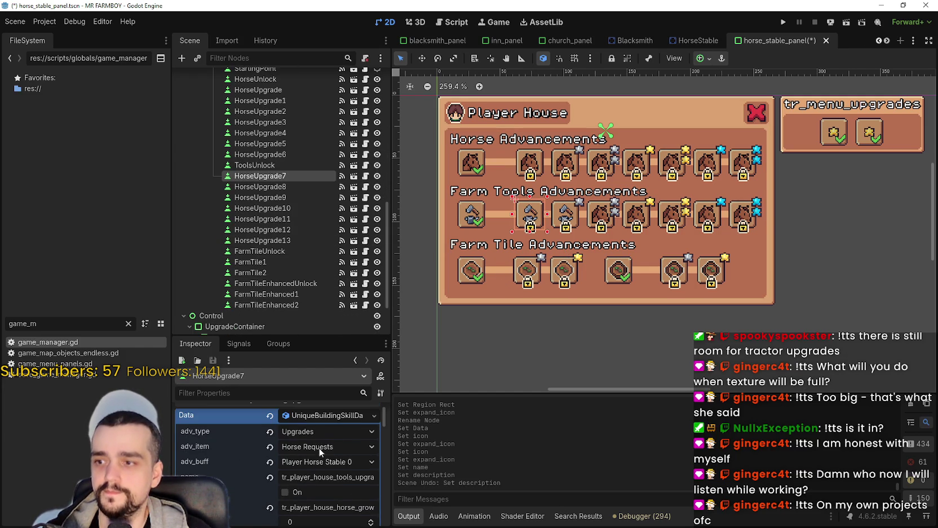
pyautogui.doubleClick(342, 476)
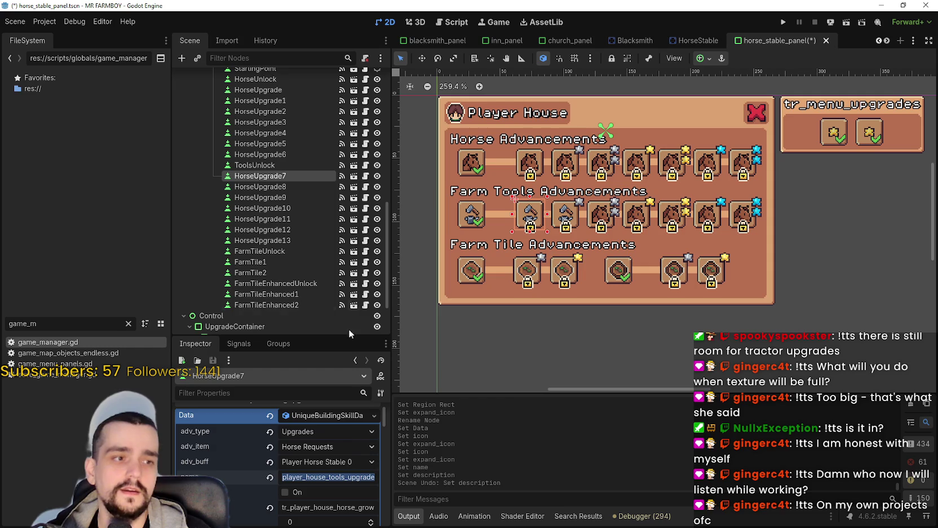